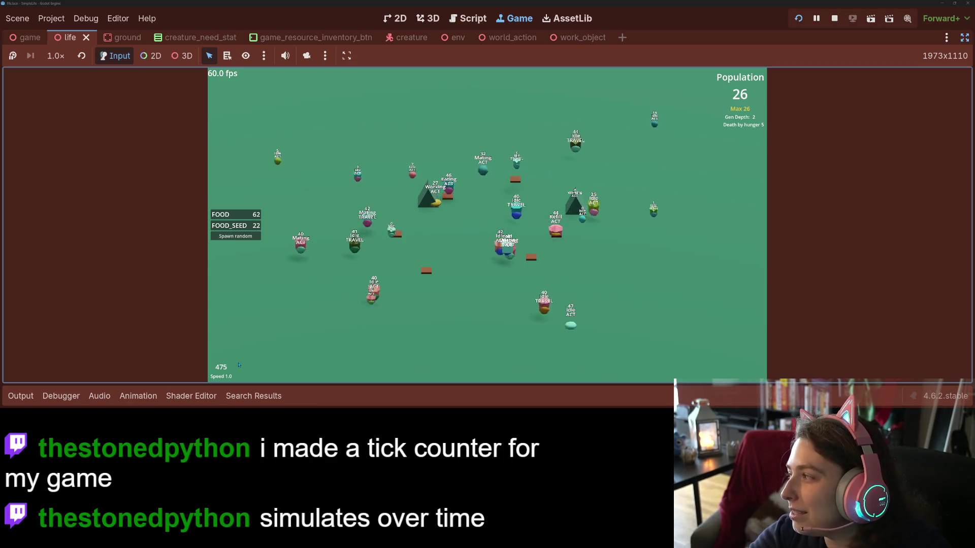
- Run the simulation at 4x then 1x, and open the work_object scene in the 3D view
key("4")
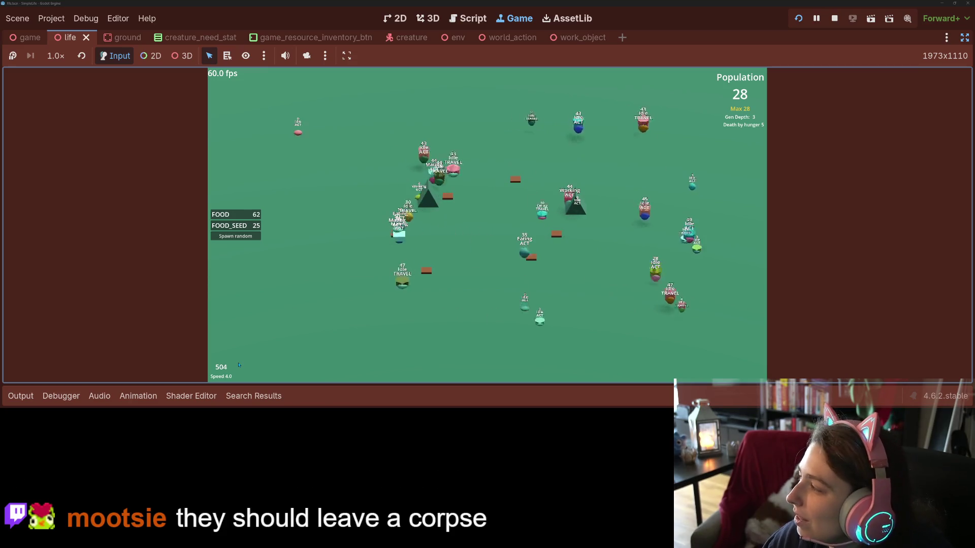
key("1")
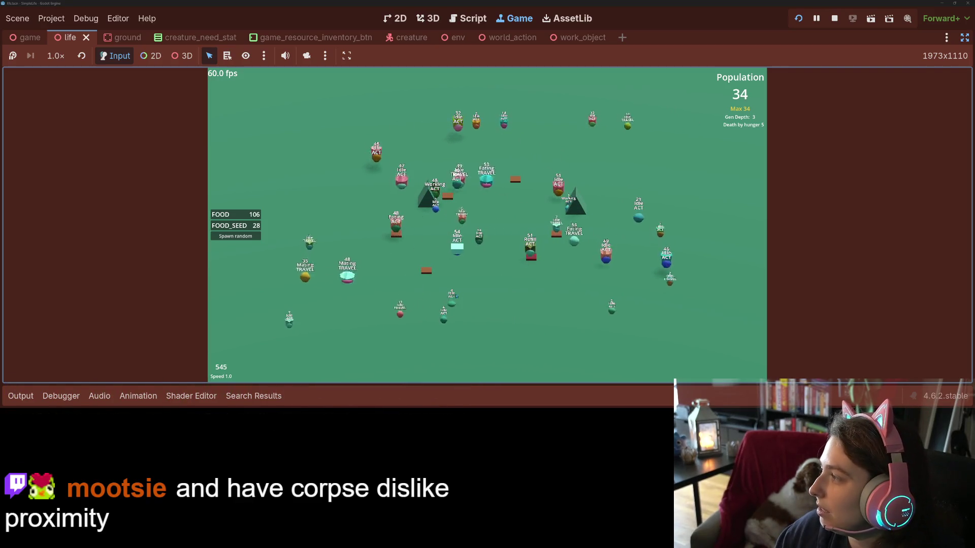
key("ctrl+Tab")
key("ctrl+Tab")
key("ctrl+Tab")
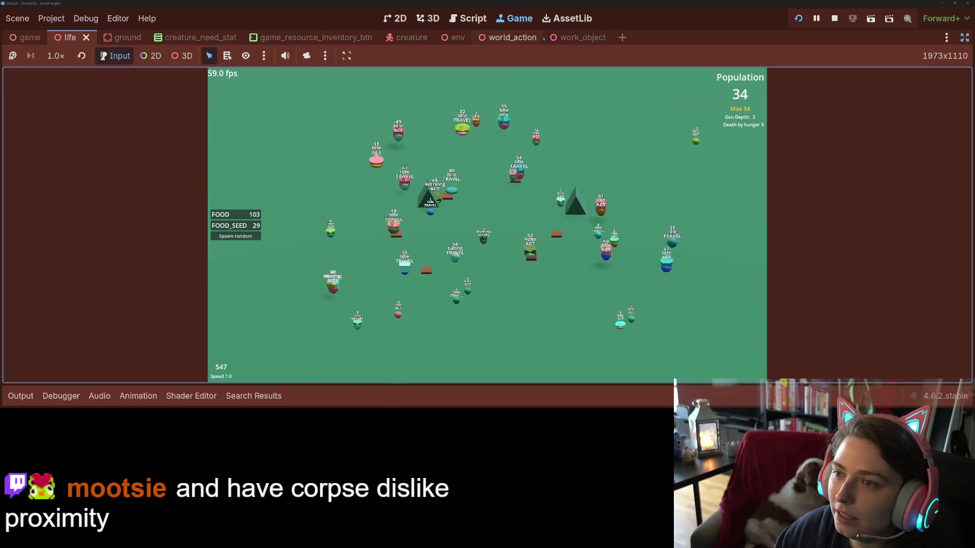
key("ctrl+F2")
scroll(599, 153, "down", 5)
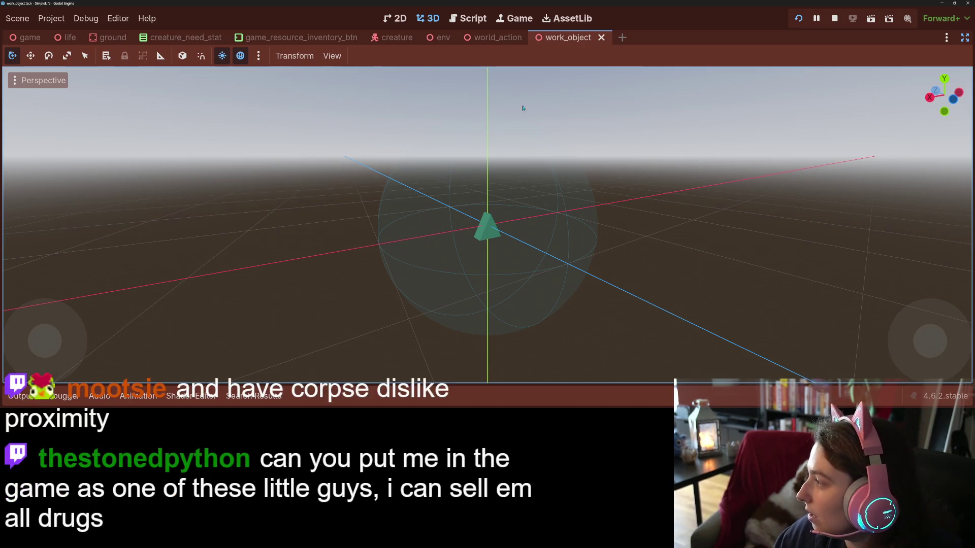
- Go back to the running Game view and click a creature to inspect it
left_click(513, 18)
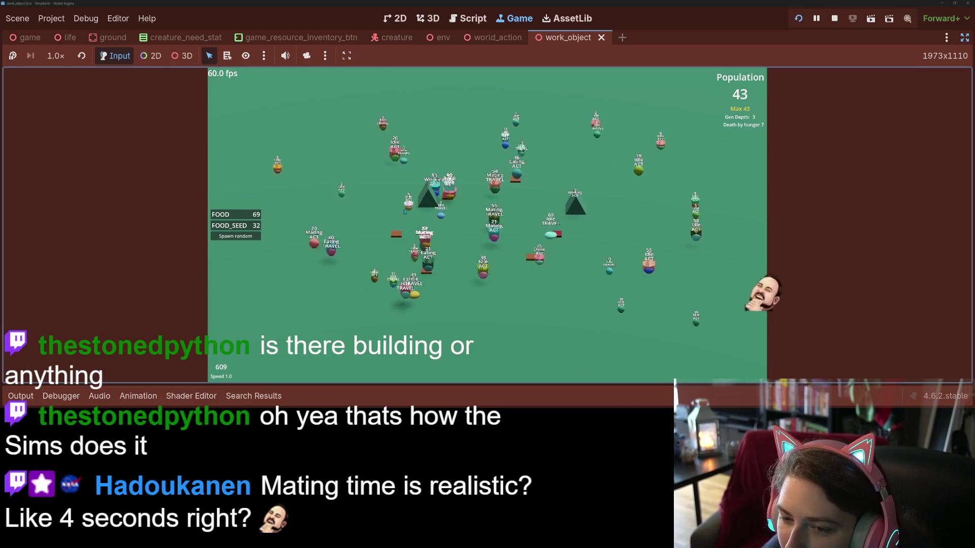
left_click(409, 206)
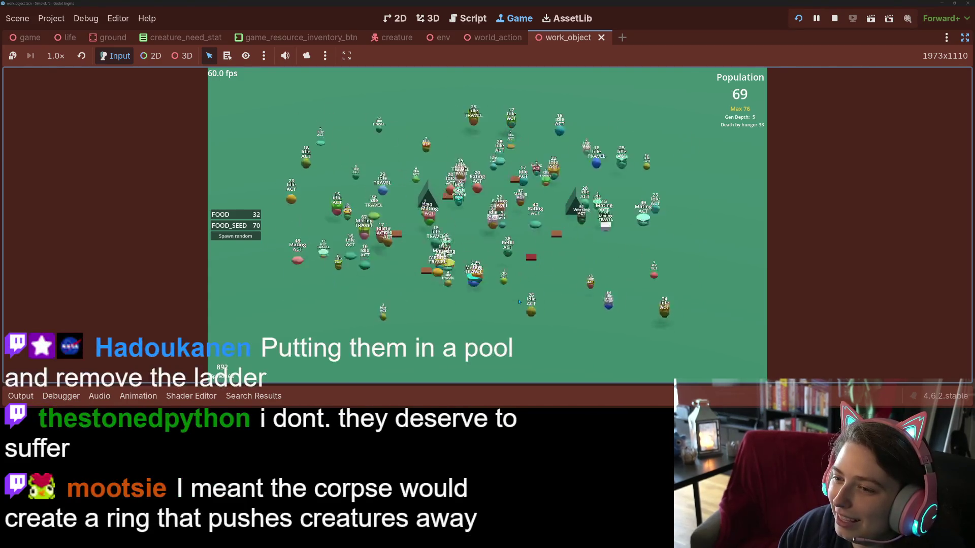
- Hide the creatures' name and state labels with the L key, entering pyramid preview
key("l")
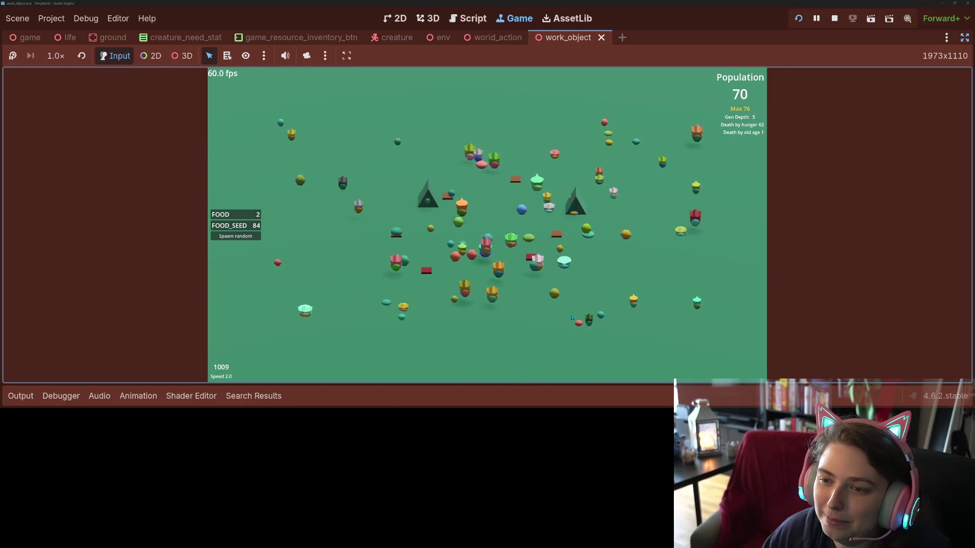
- Speed up the simulation, place a new pyramid in the world, and restore the editor docks
key("Up")
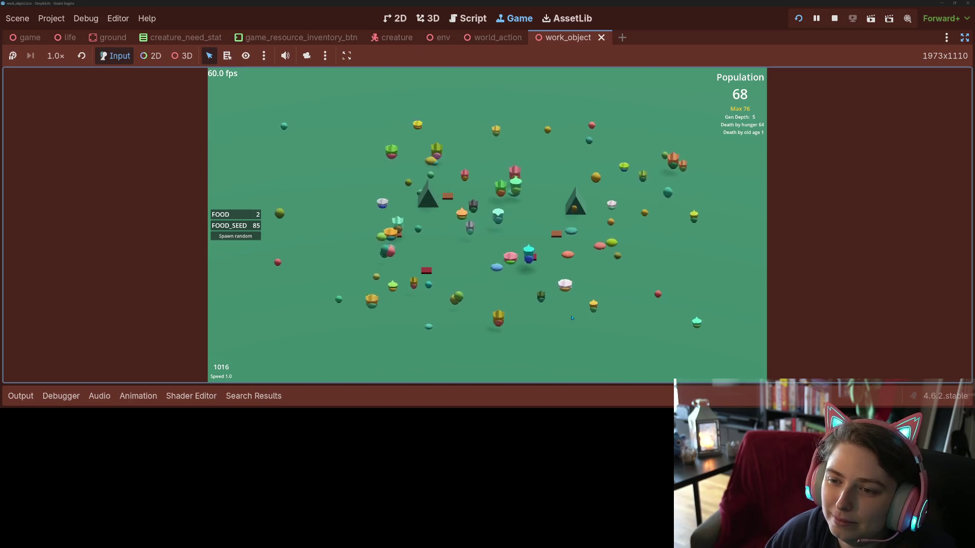
left_click(572, 317)
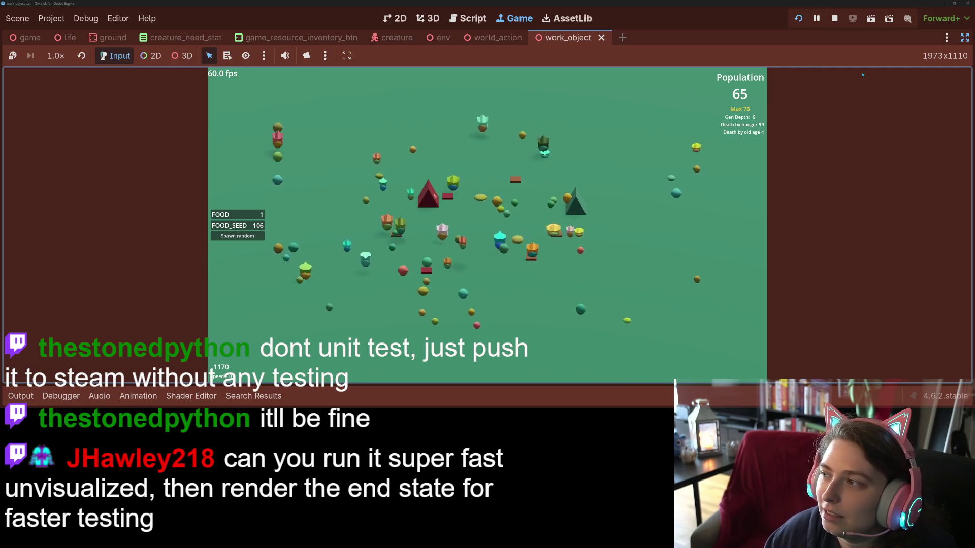
left_click(964, 37)
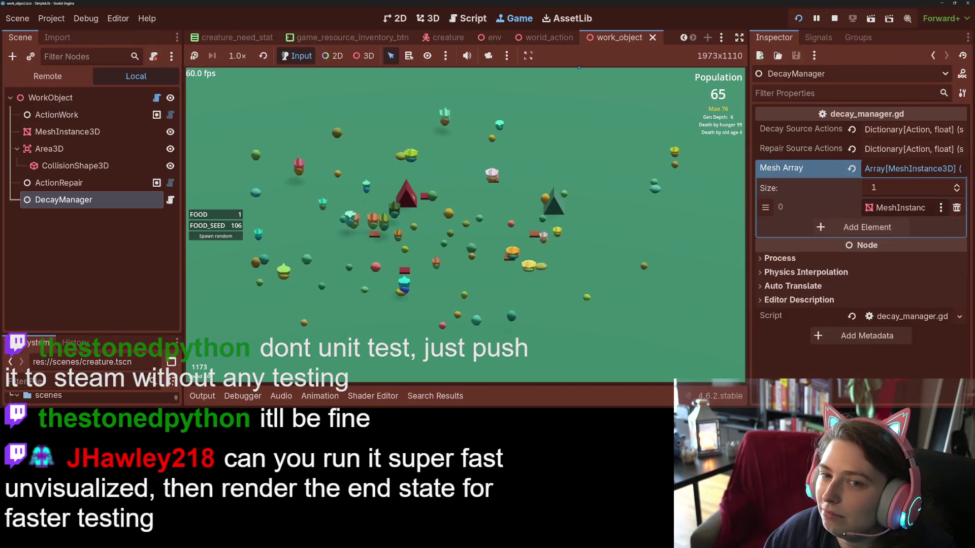
- Show the Remote scene tree and hide the Game node's world
left_click(43, 78)
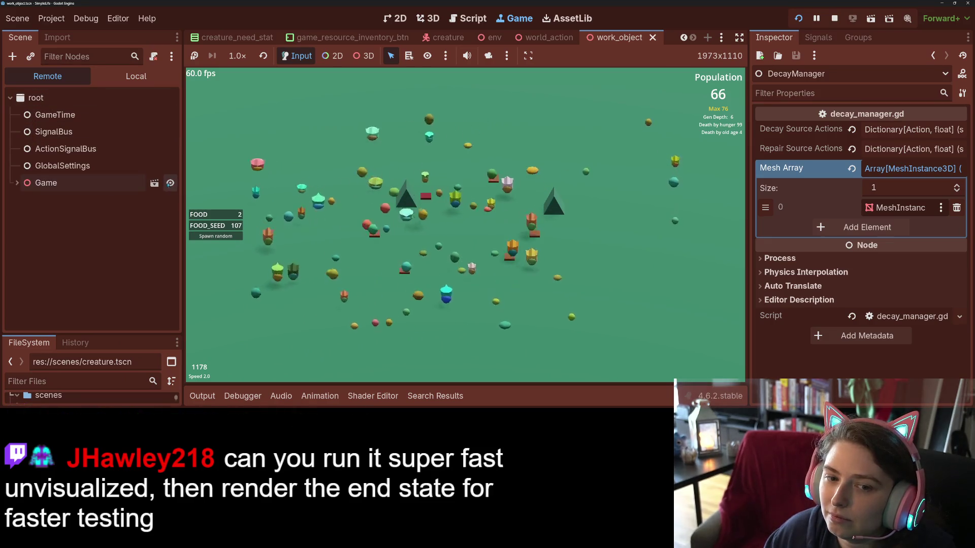
left_click(170, 183)
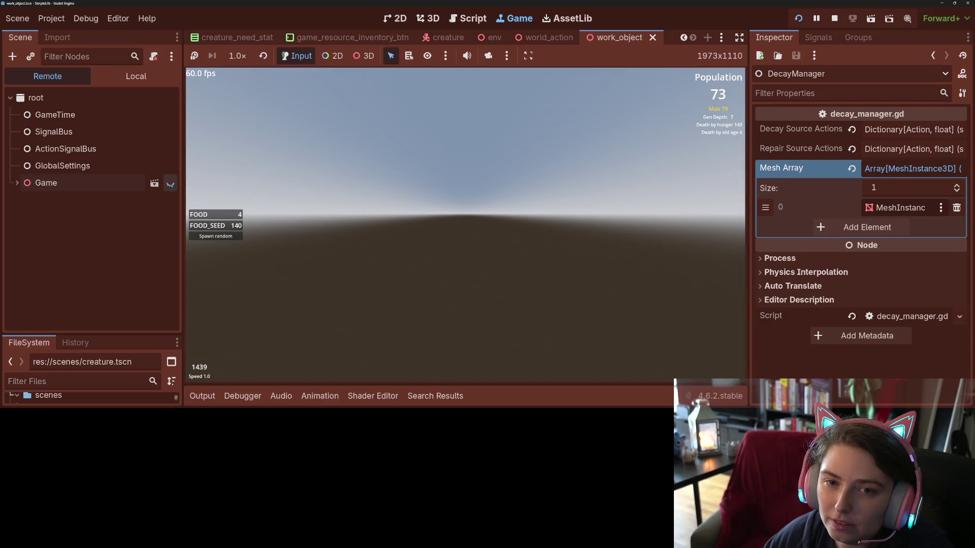
- Make the Game node visible again, then stop the running game with F8
left_click(171, 184)
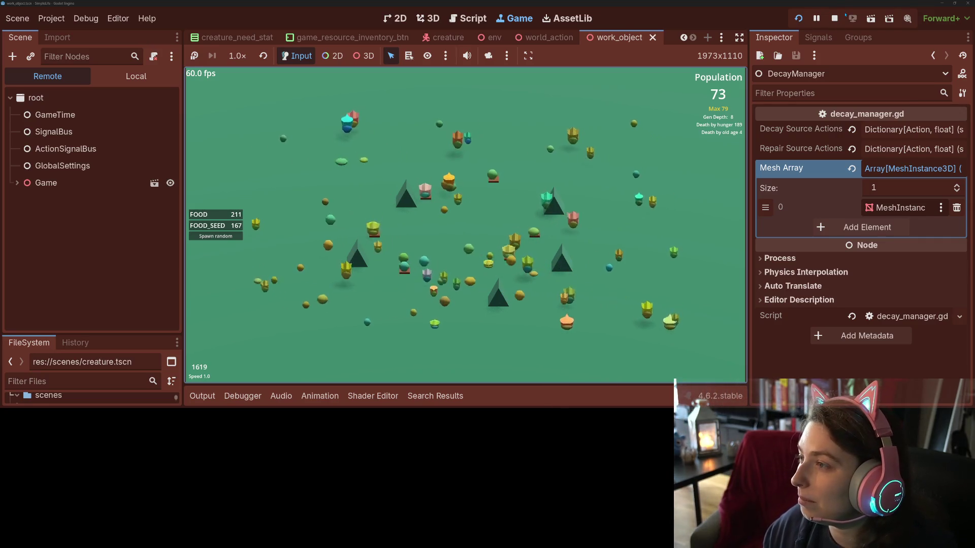
key("F8")
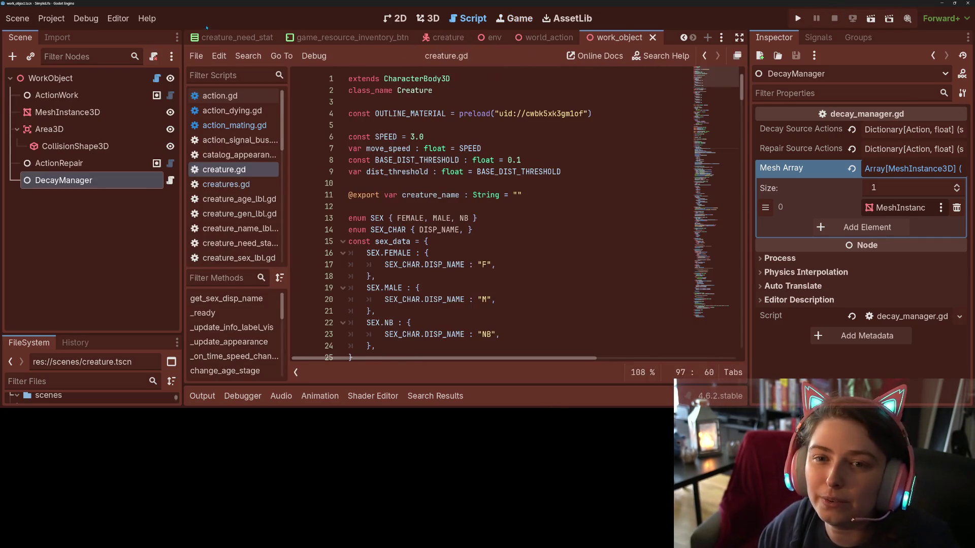
- Open the life scene in the 3D view, angled down toward the ground
scroll(539, 45, "up", 1)
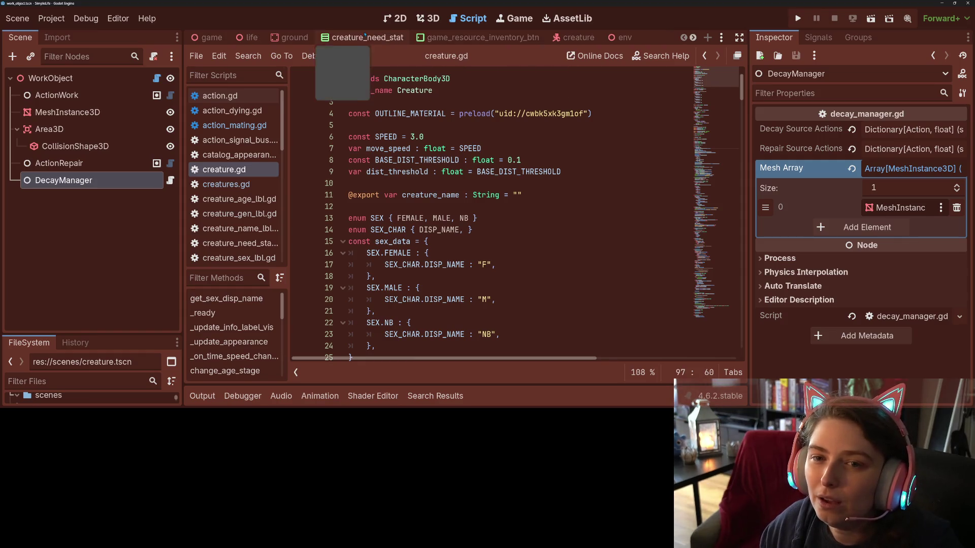
scroll(274, 37, "up", 2)
left_click(249, 37)
left_click(427, 19)
scroll(522, 216, "down", 3)
left_click_drag(522, 216, 491, 210)
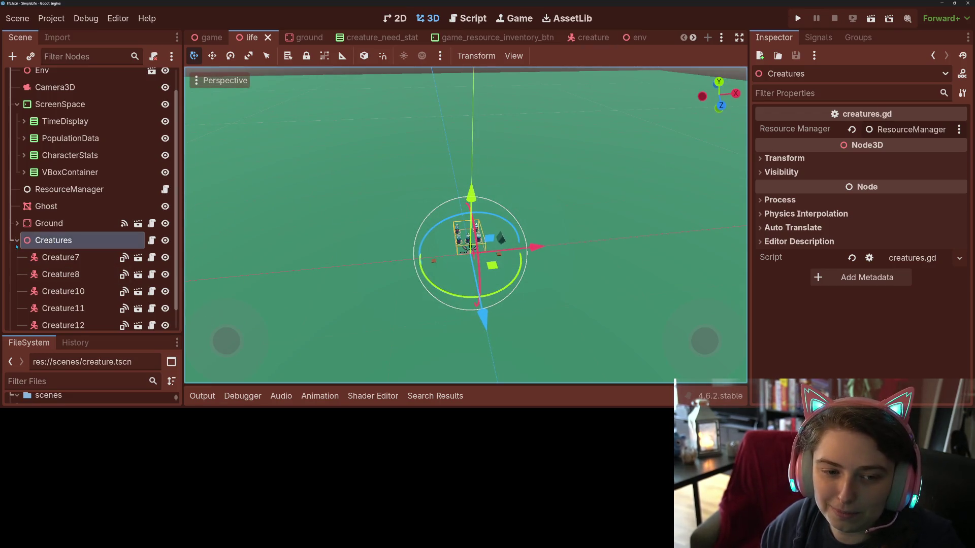
- In top view, move Ground's WorldAction2 up and left, save the life scene, and run the project
left_click(17, 224)
left_click(51, 240)
left_click(60, 257)
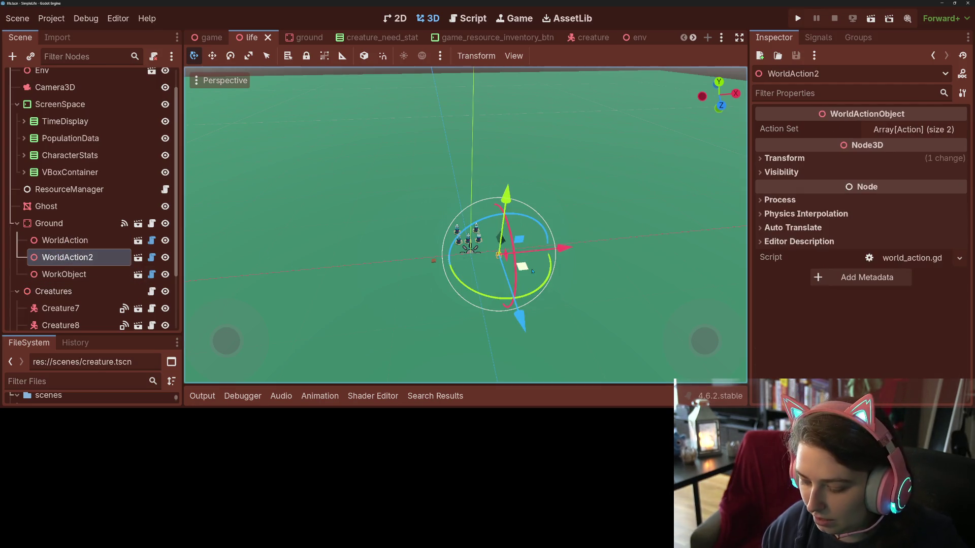
key("KP_7")
left_click_drag(504, 298, 453, 264)
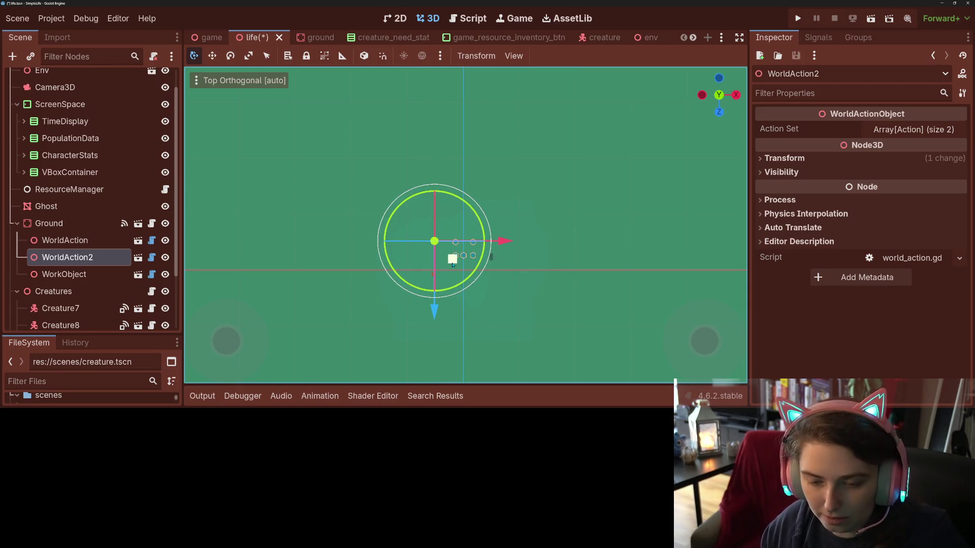
key("ctrl+s")
left_click(798, 18)
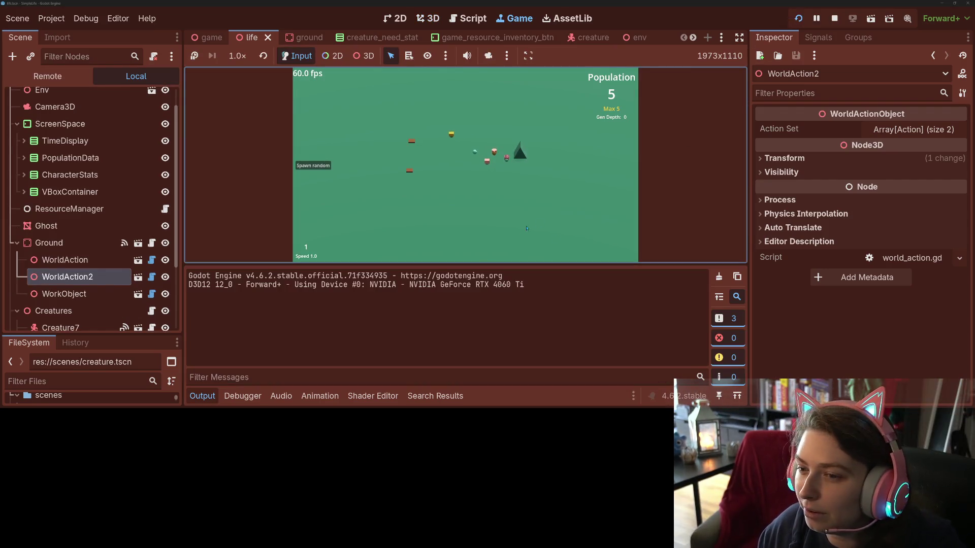
- Hide the Output panel and spawn three random creatures
key("ctrl+j")
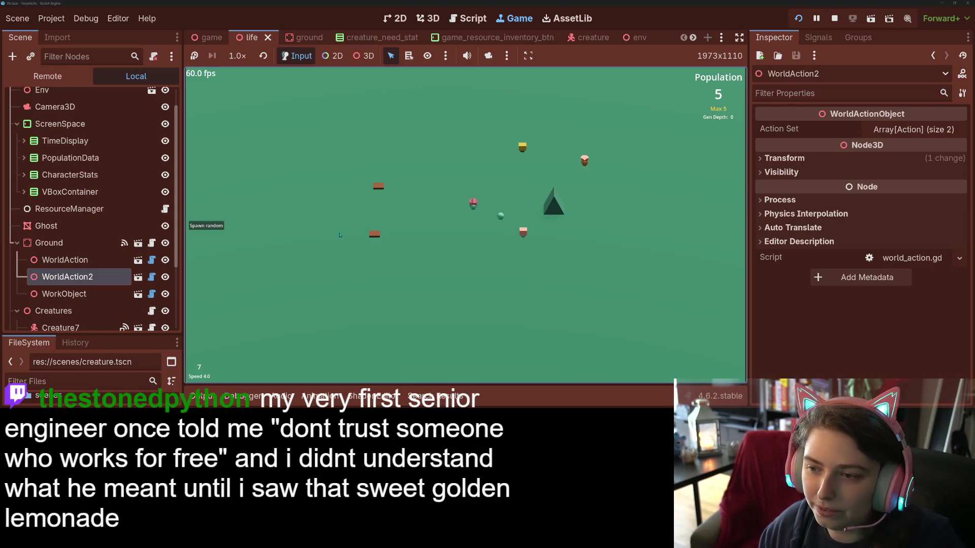
left_click(213, 227)
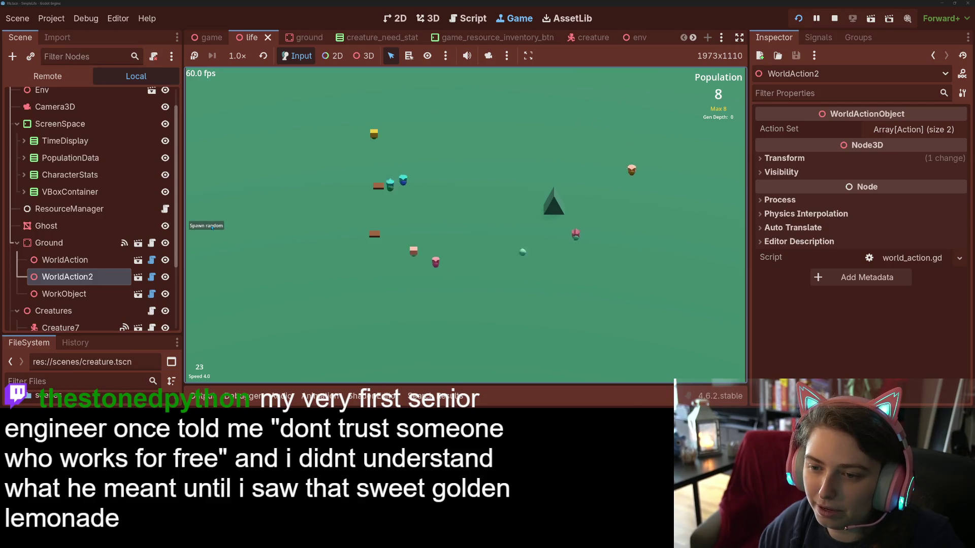
left_click(213, 227)
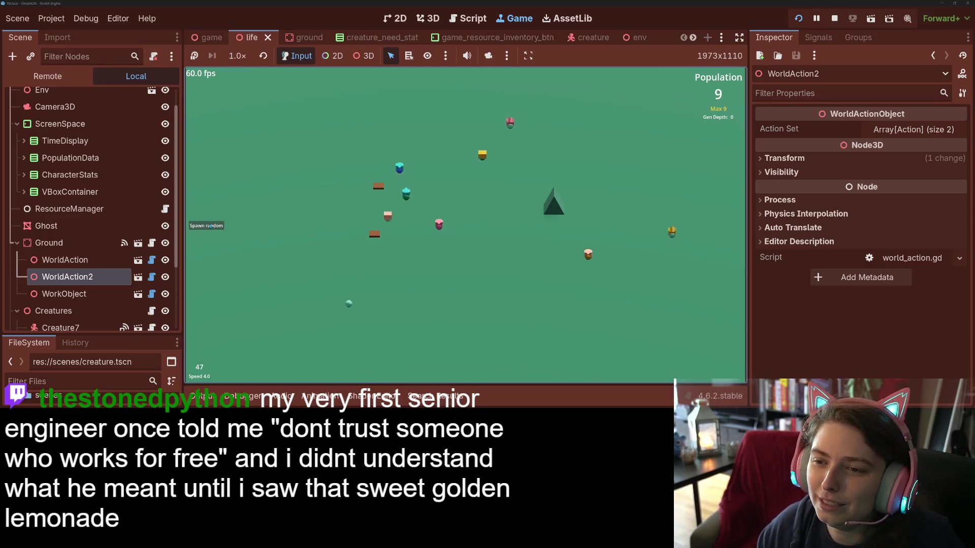
left_click(211, 227)
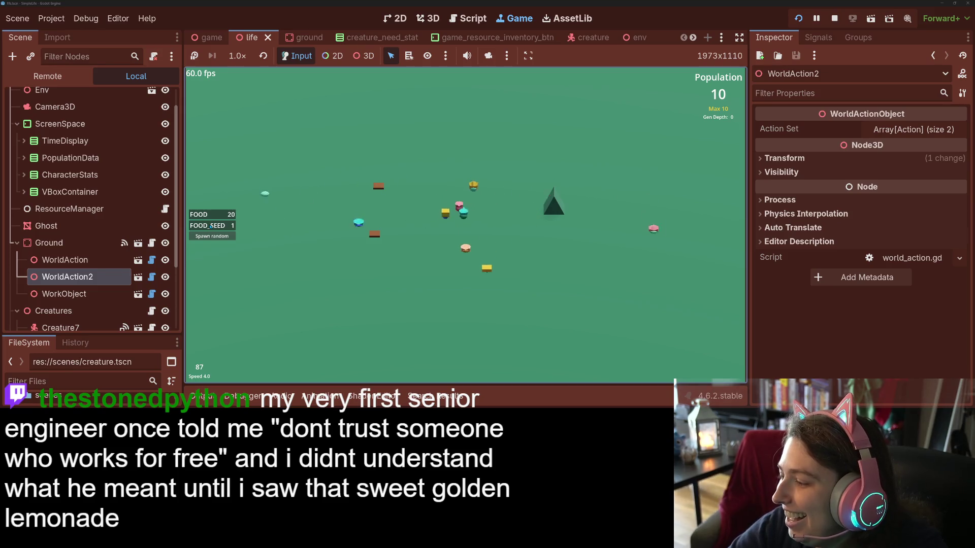
- Set speed to 1x then 4x, and drop a food item from the FOOD panel onto the ground
key("1")
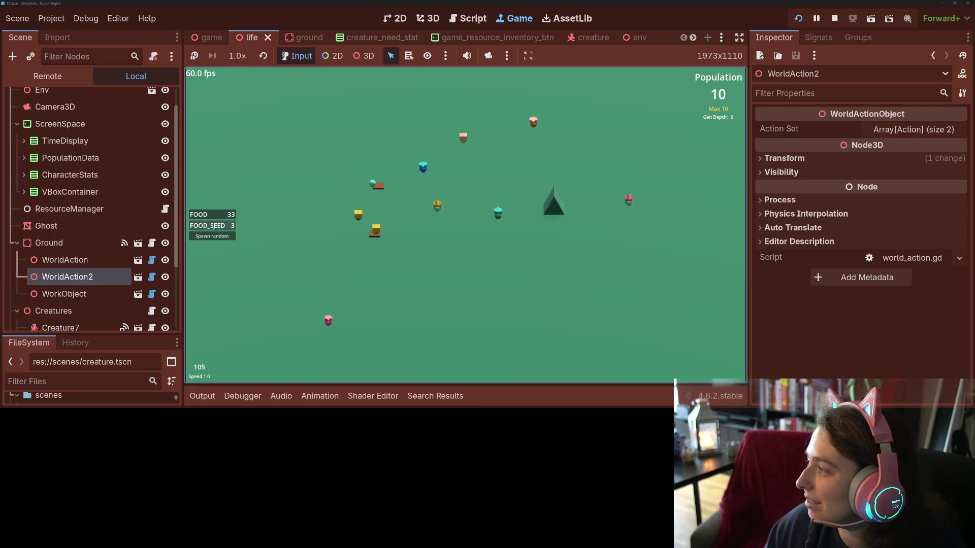
key("4")
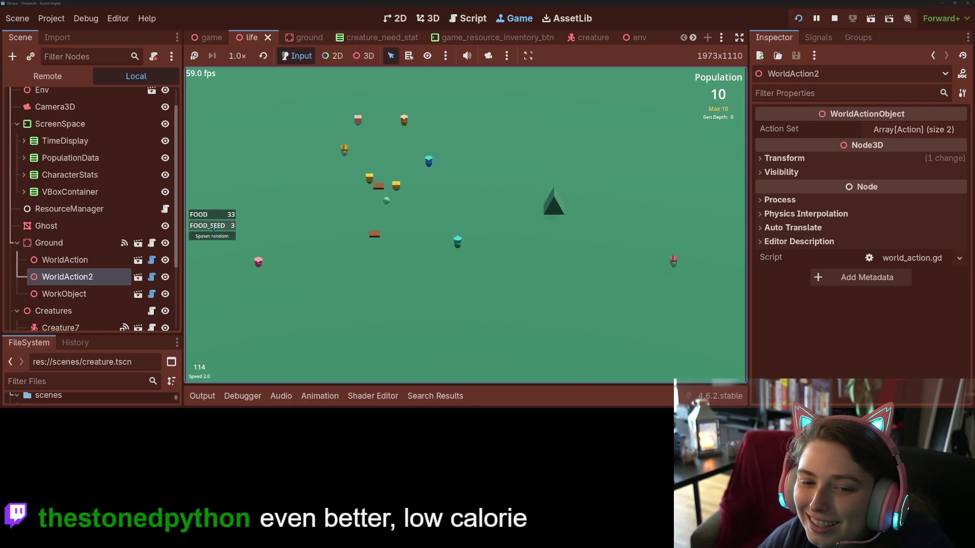
left_click_drag(213, 214, 353, 212)
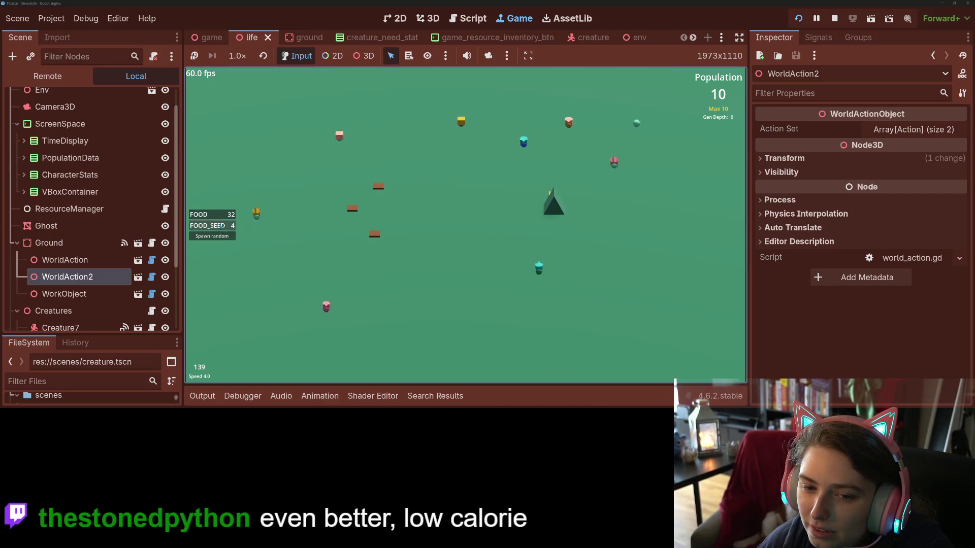
left_click_drag(349, 180, 350, 179)
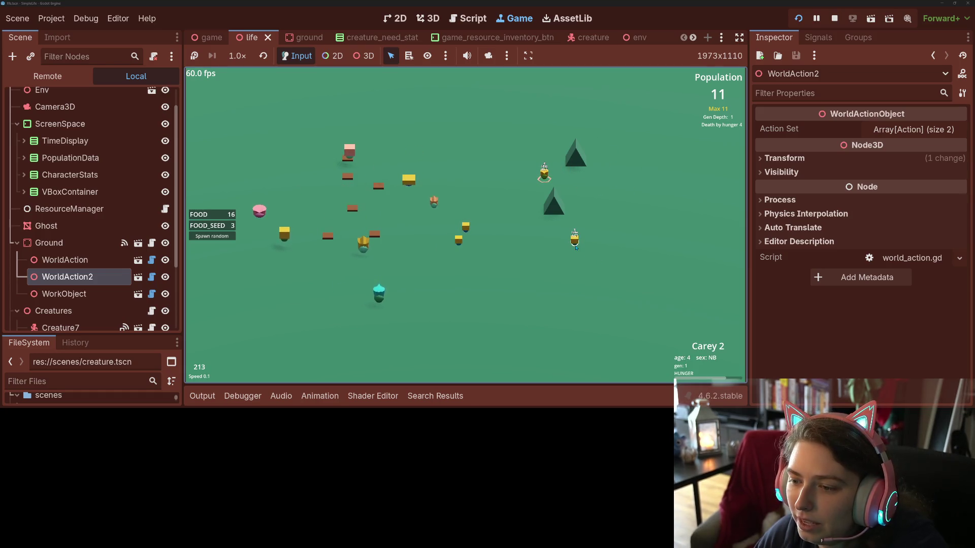
- Switch the simulation speed between 4x, 1x and 2x, ending back at a faster speed
key("space")
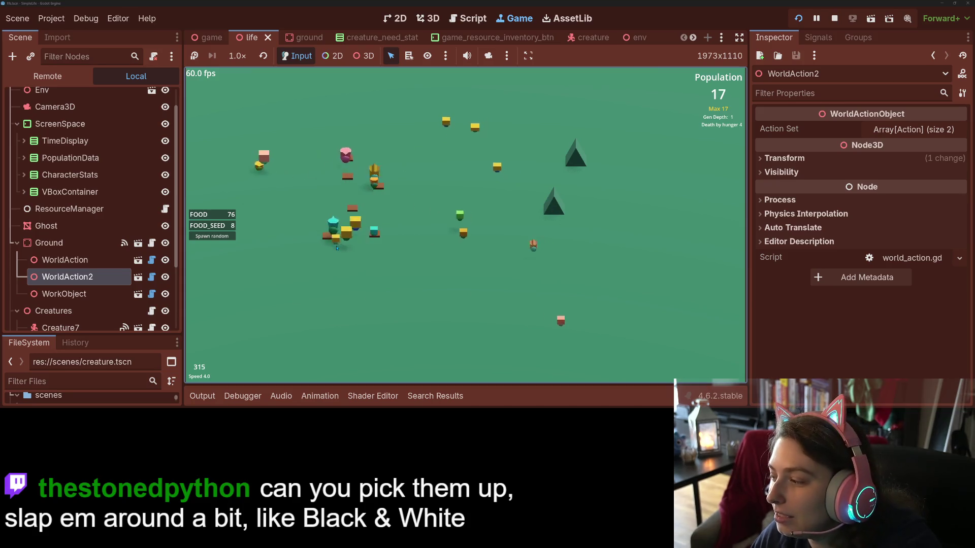
key("1")
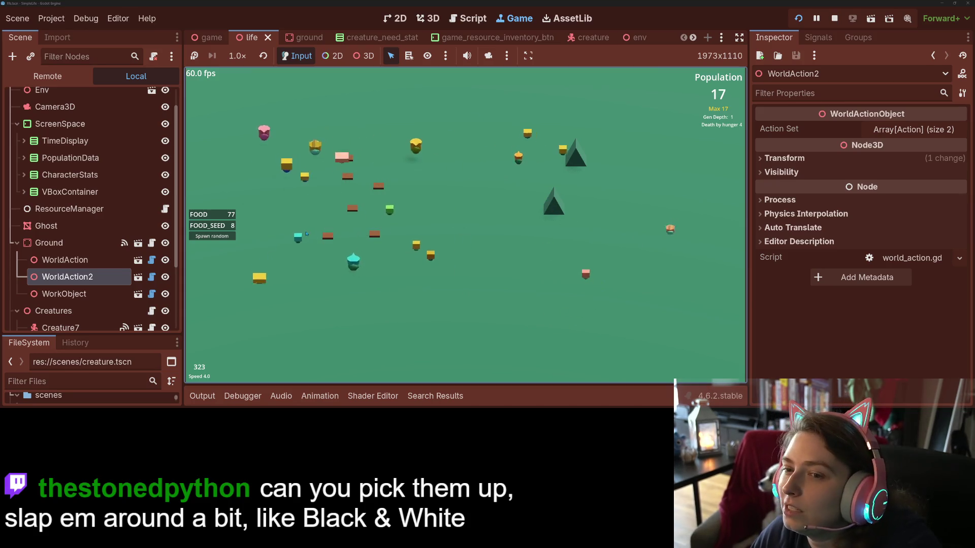
key("4")
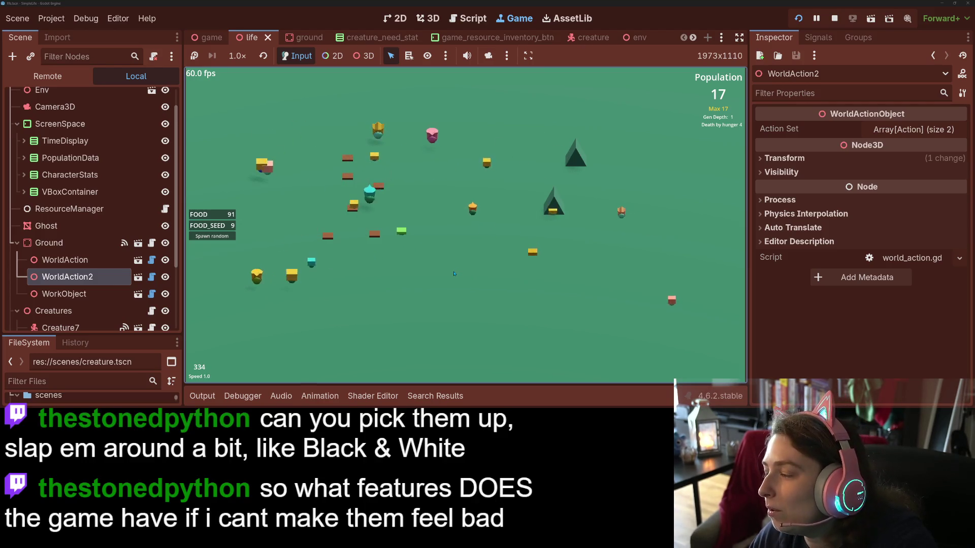
key("2")
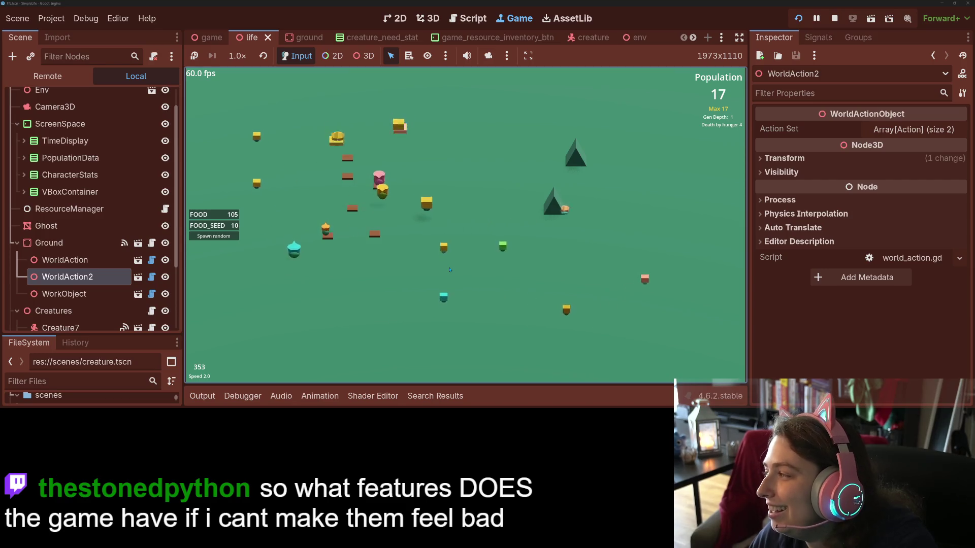
key("Up")
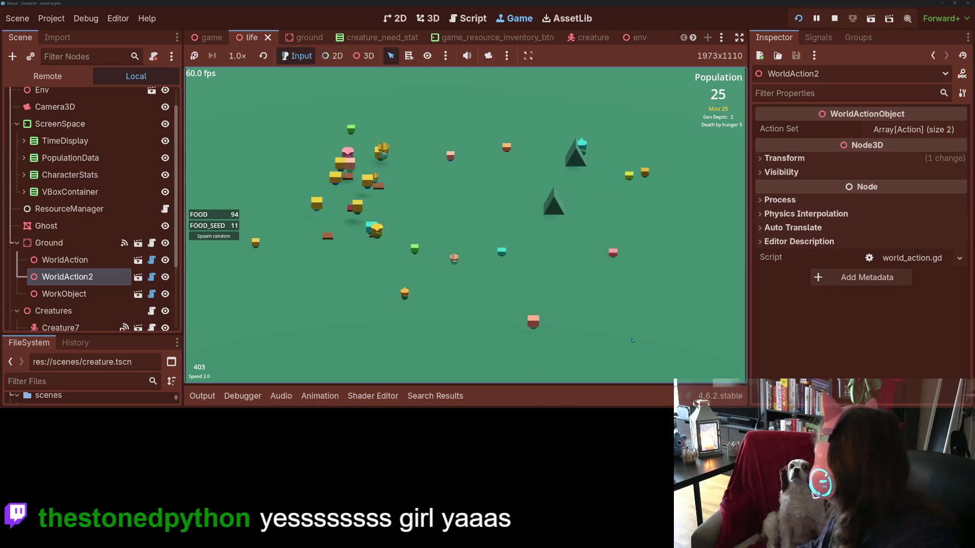
- Toggle speed between 4x and 1x, then inspect creatures Abe, Carey 3 and Carey 2
key("plus")
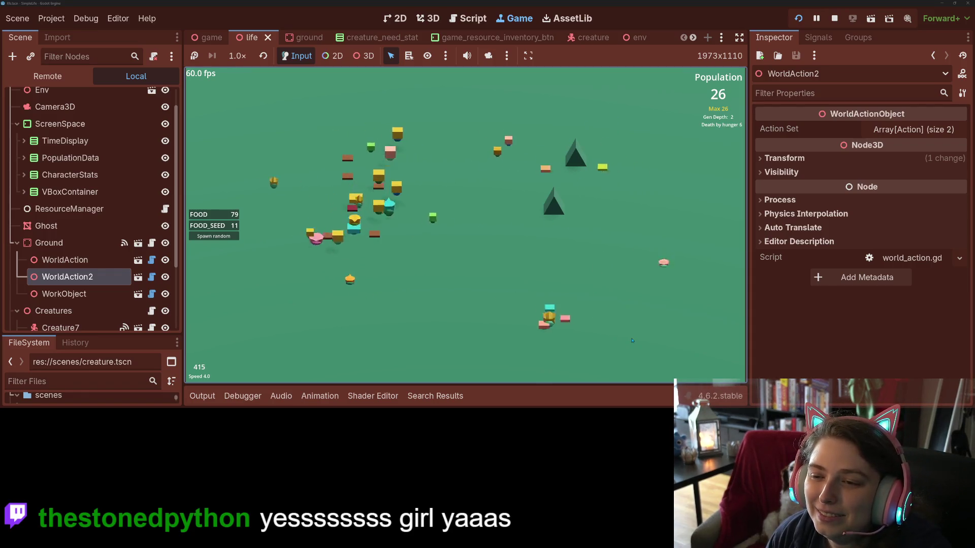
key("minus")
key("minus")
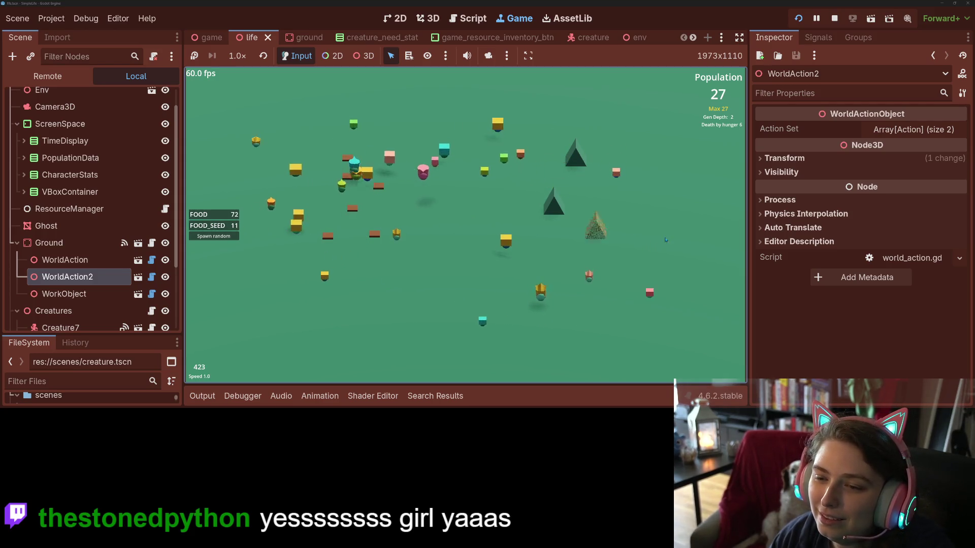
key("plus")
key("plus")
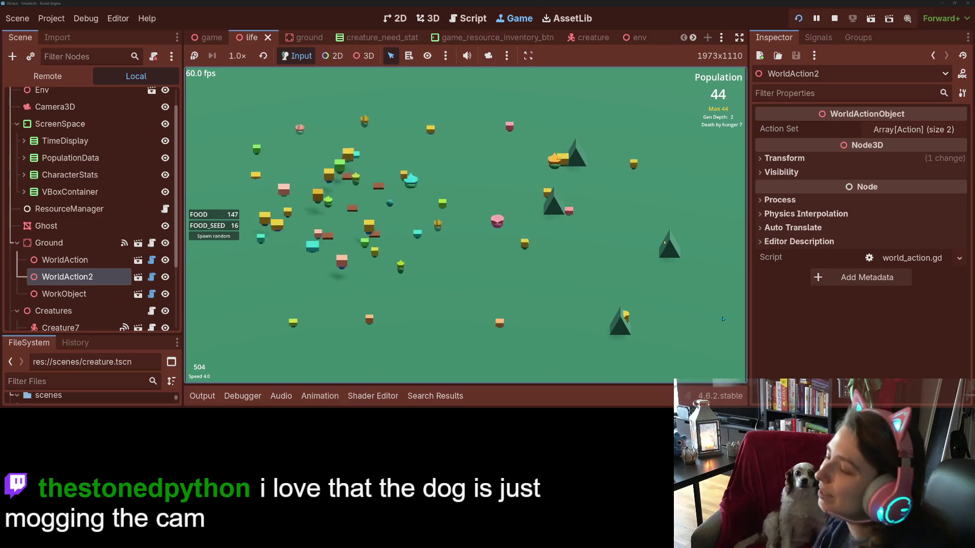
key("1")
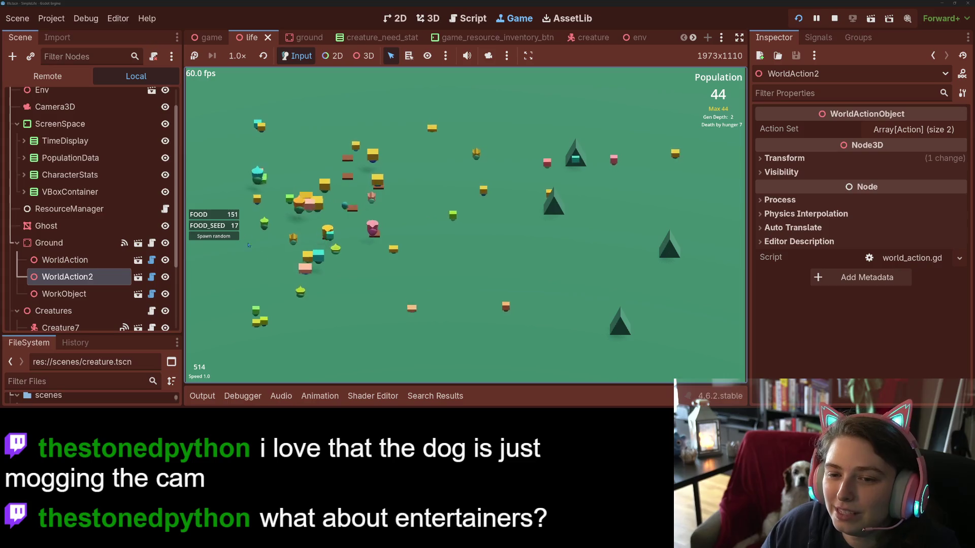
left_click(257, 123)
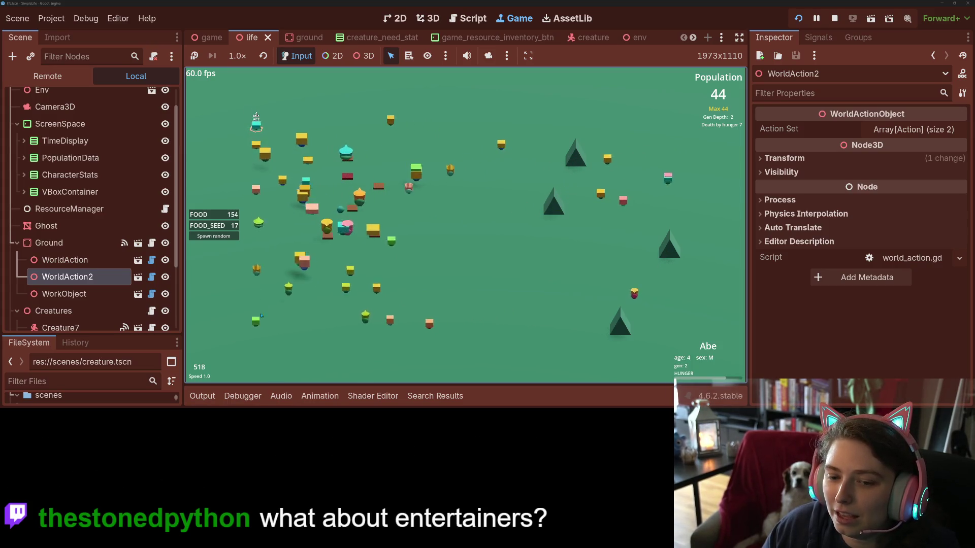
left_click(273, 321)
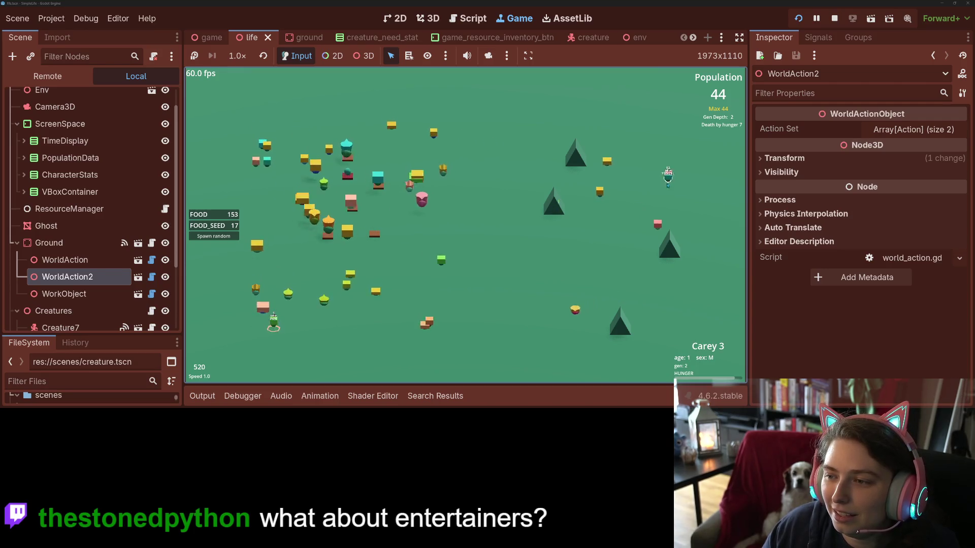
left_click(677, 151)
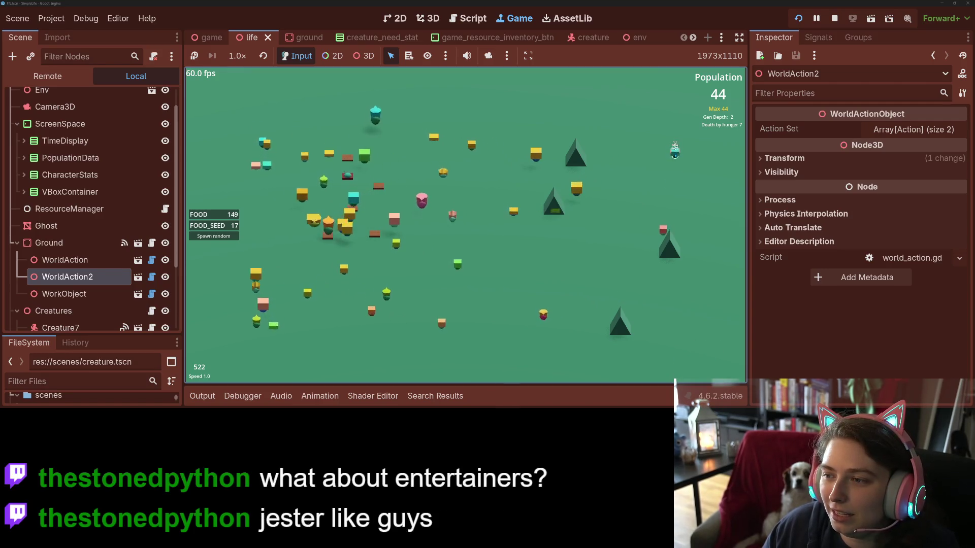
left_click(675, 151)
- Inspect Astine while switching speed between 1x, 4x and 8x, then switch to GitHub Desktop
key("4")
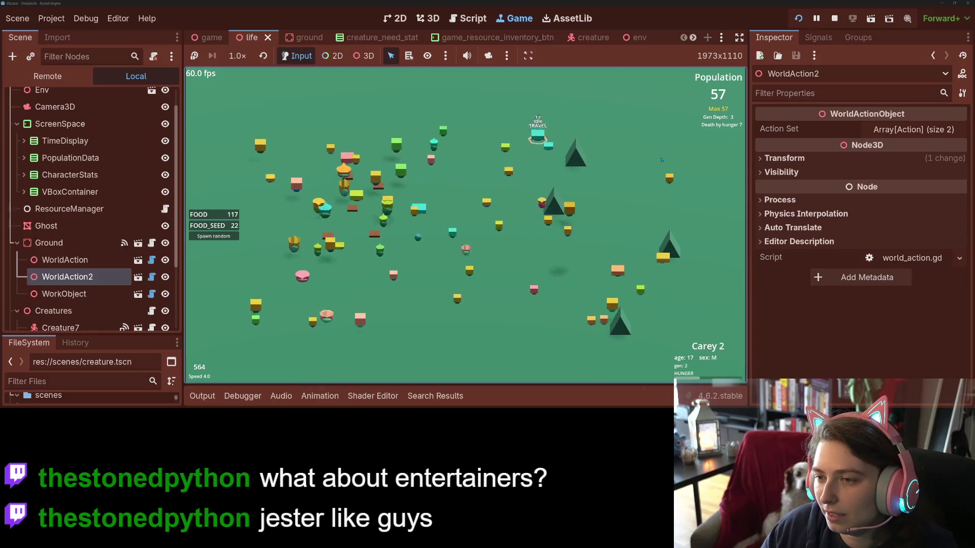
key("1")
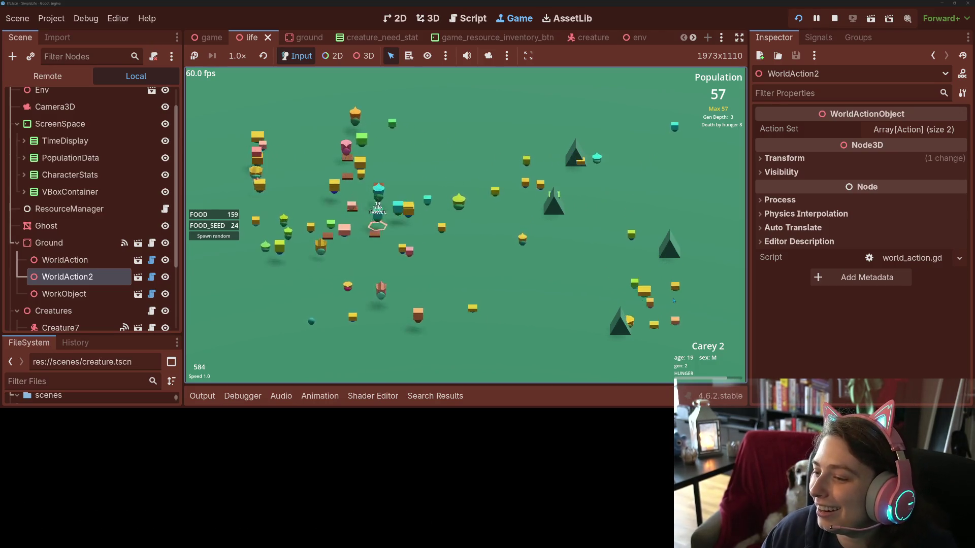
left_click(676, 283)
key("4")
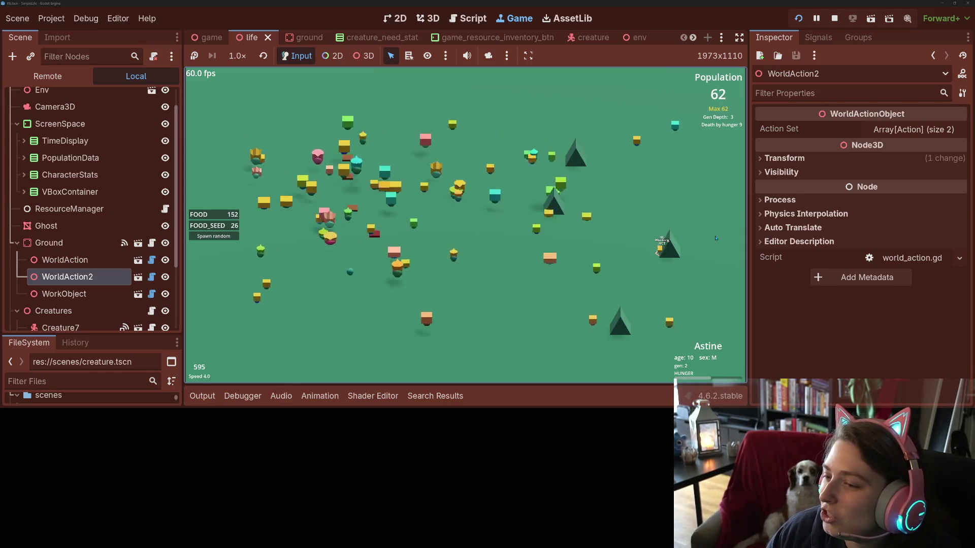
key("8")
key("4")
key("8")
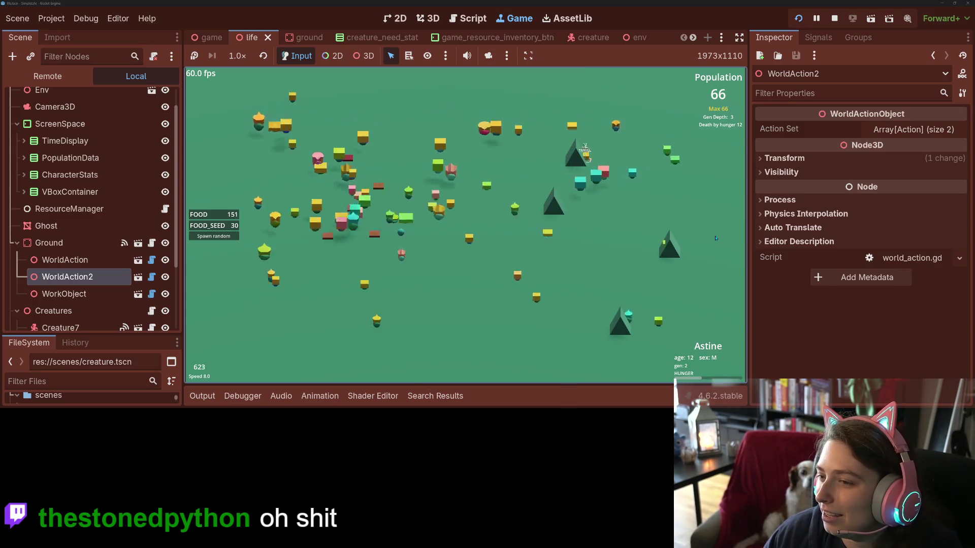
key("1")
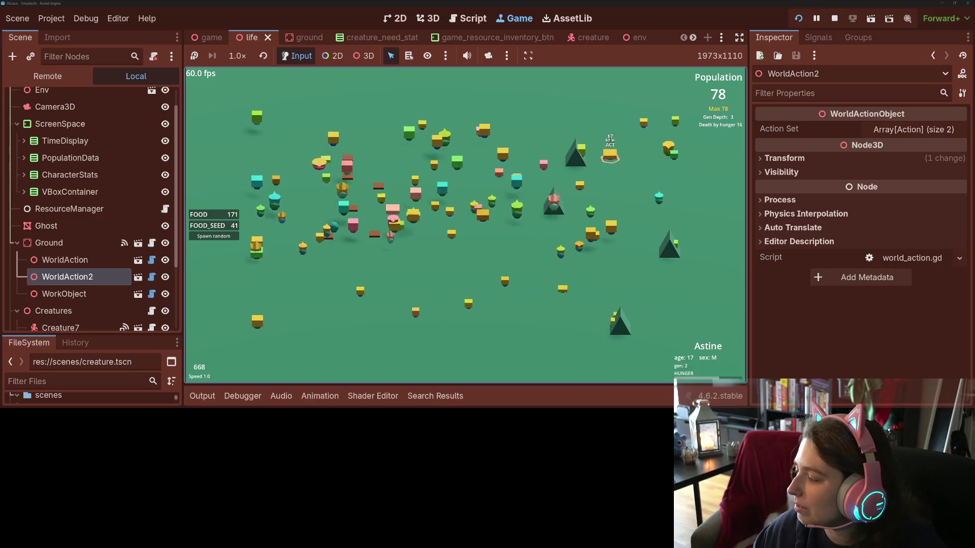
key("alt+Tab")
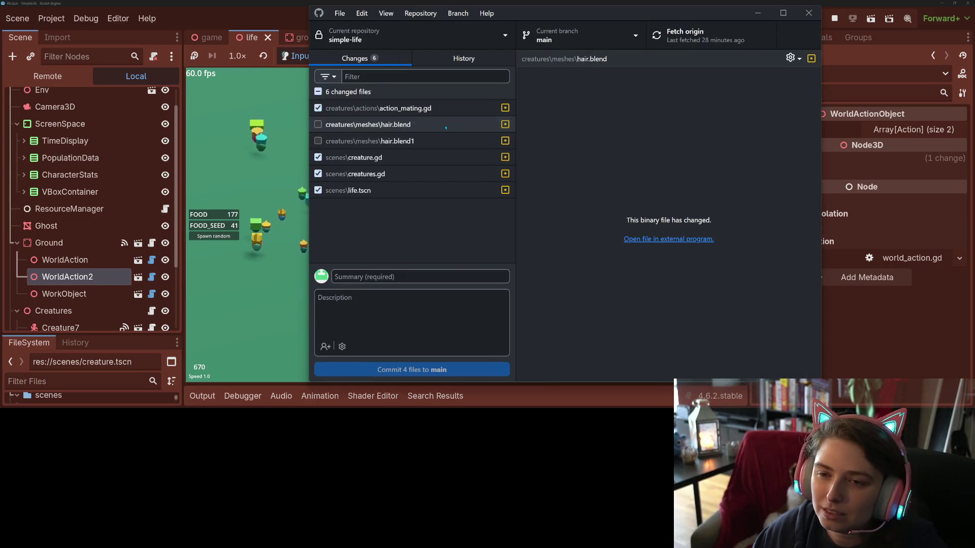
- Review the diffs for action_mating.gd, creature.gd, creatures.gd and life.tscn, then start the commit summary
left_click(472, 112)
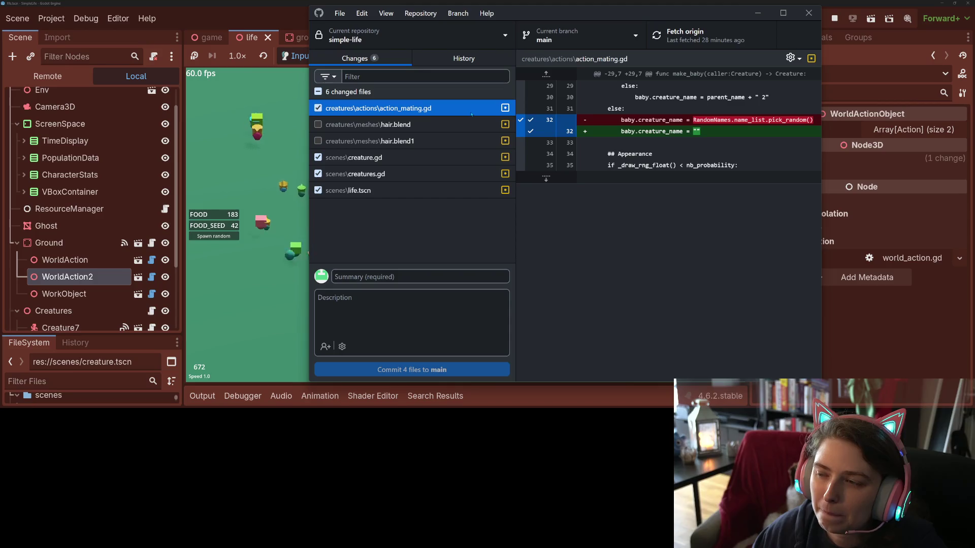
left_click(447, 161)
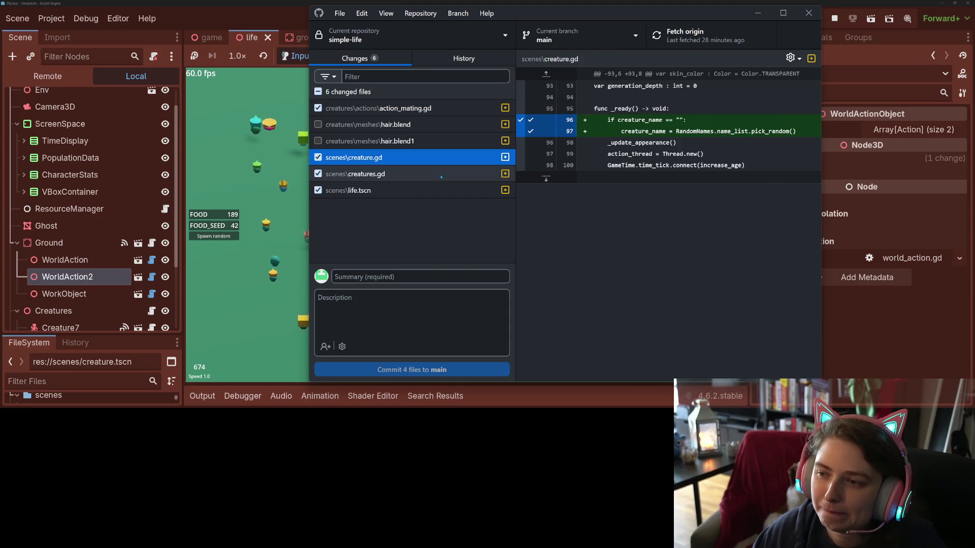
left_click(437, 175)
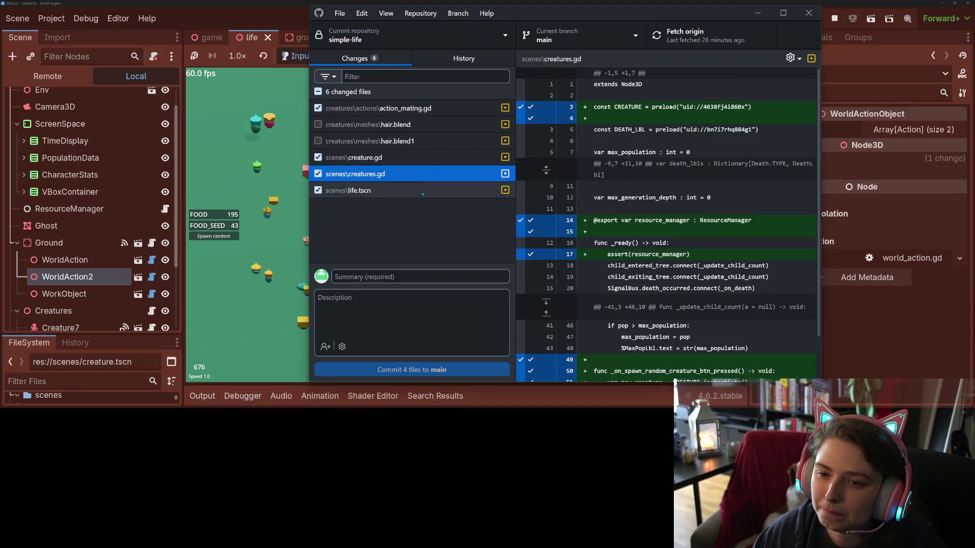
left_click(423, 193)
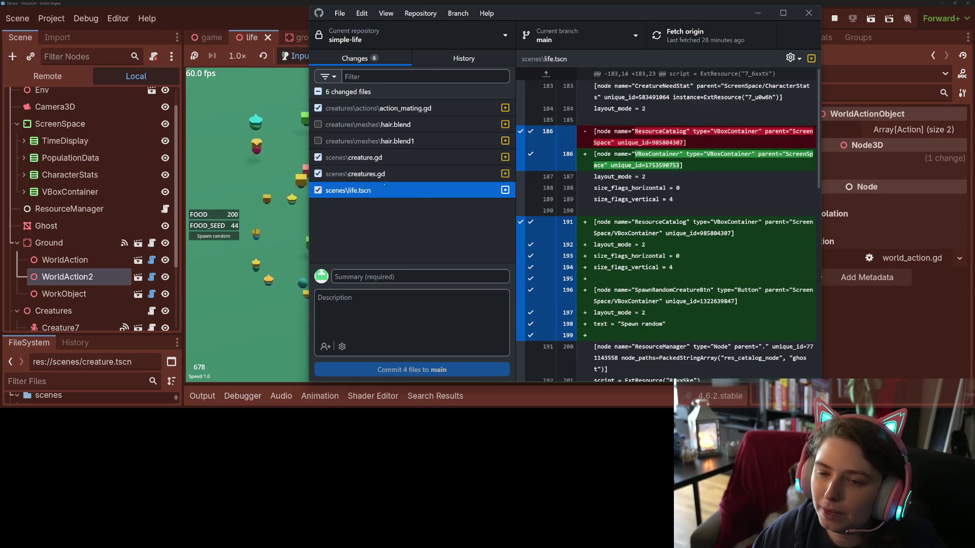
left_click(373, 174)
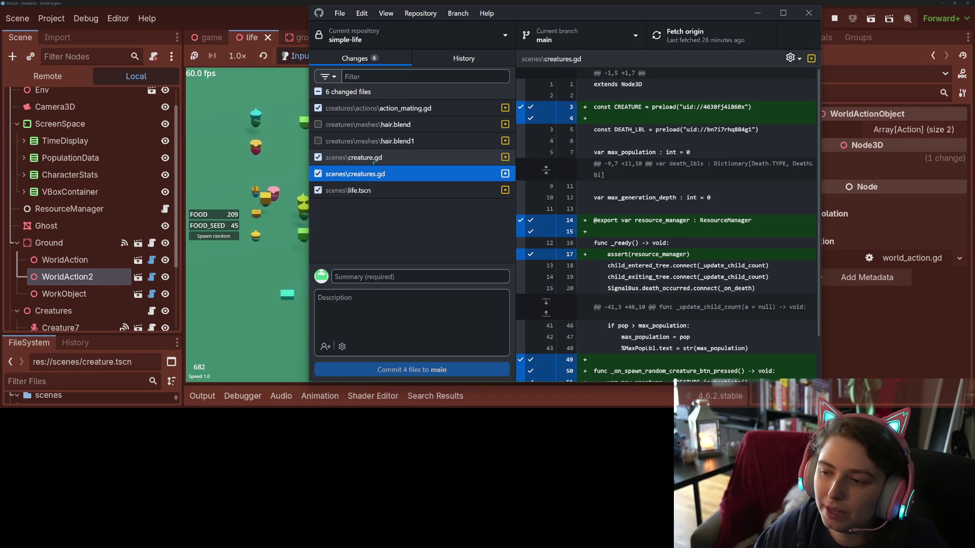
left_click(373, 157)
left_click(373, 174)
left_click(364, 108)
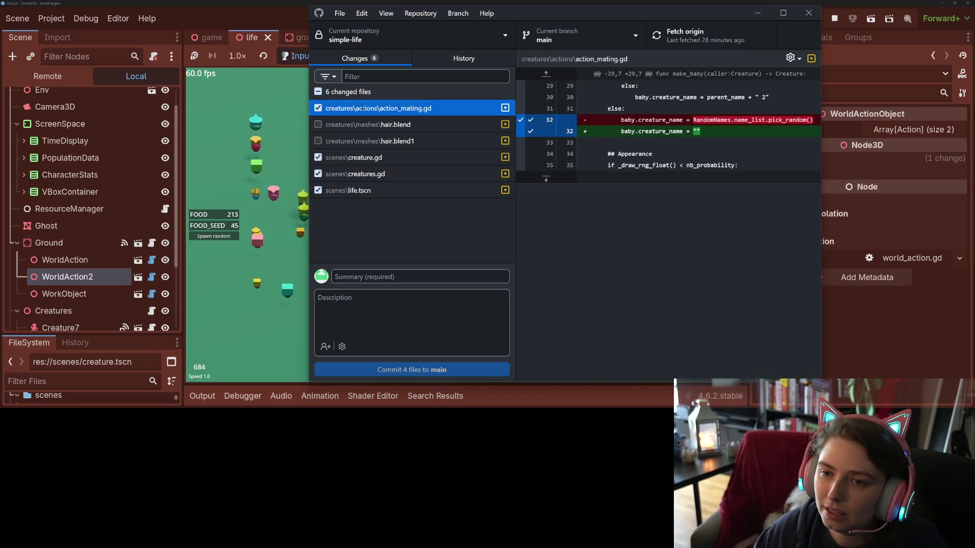
left_click(420, 276)
type("a")
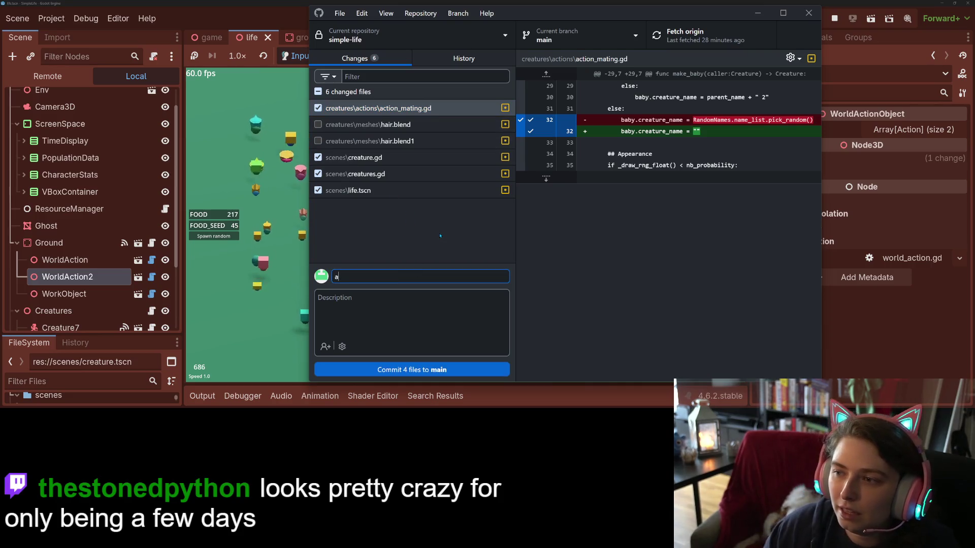
type("dds bu")
type("tton to spawn ")
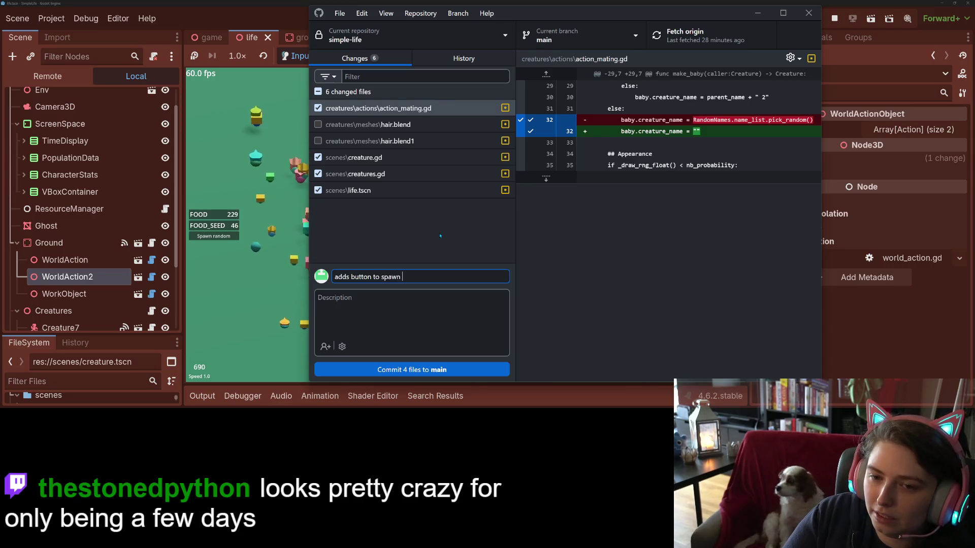
type("new cr")
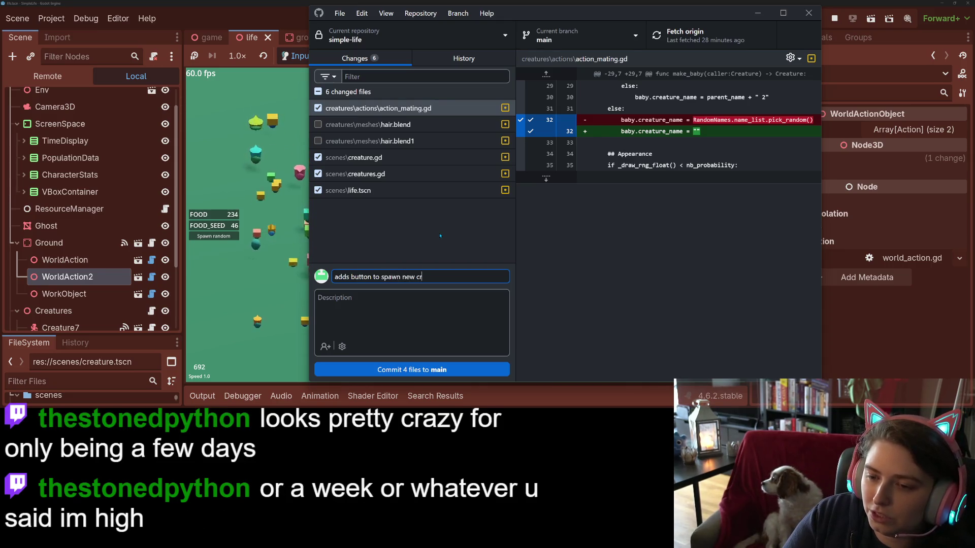
type("eature at any time")
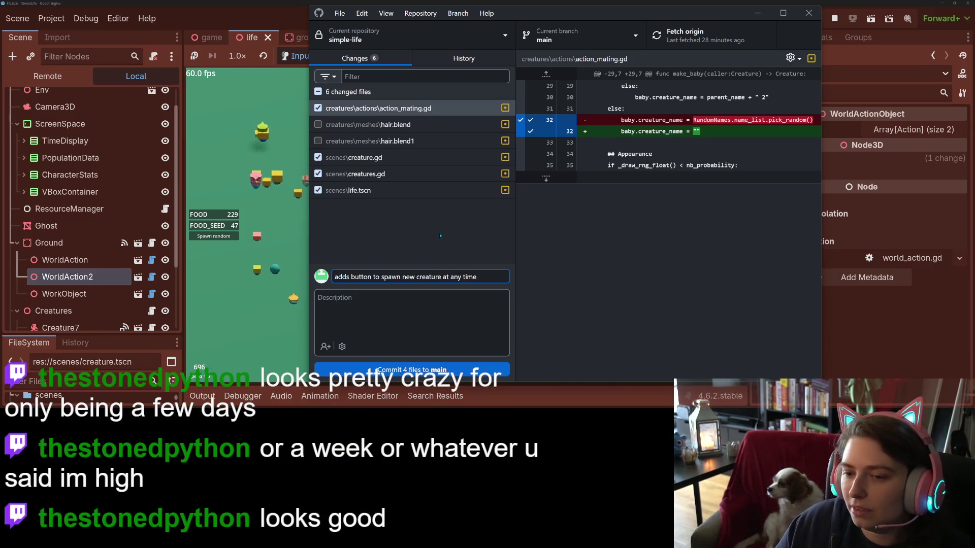
- Commit the four checked files to main, push to origin, and stop the running game
key("ctrl+Return")
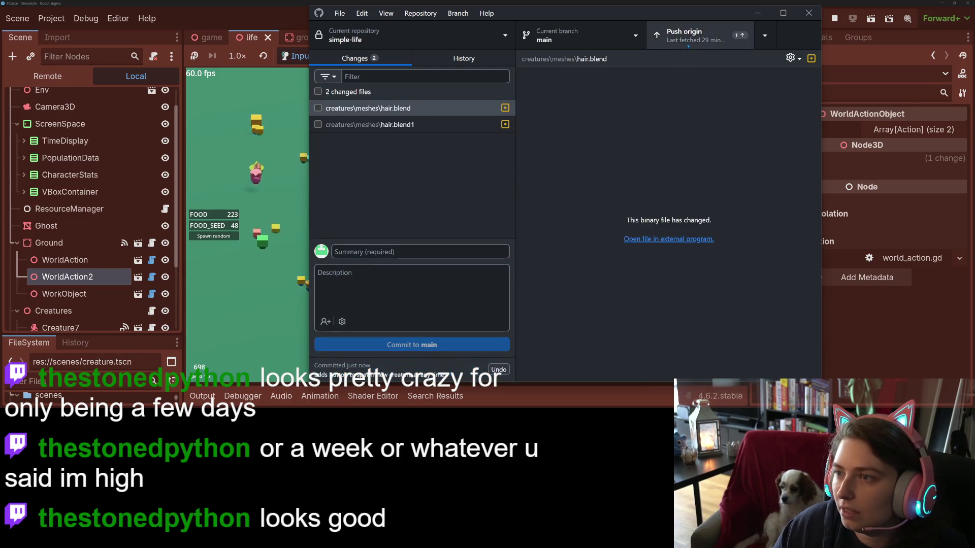
left_click(700, 36)
left_click(751, 11)
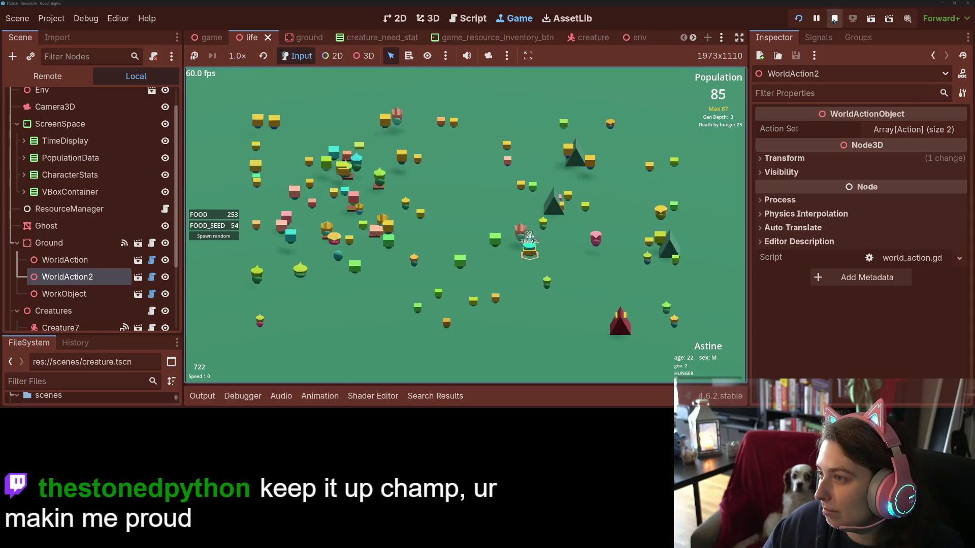
key("F8")
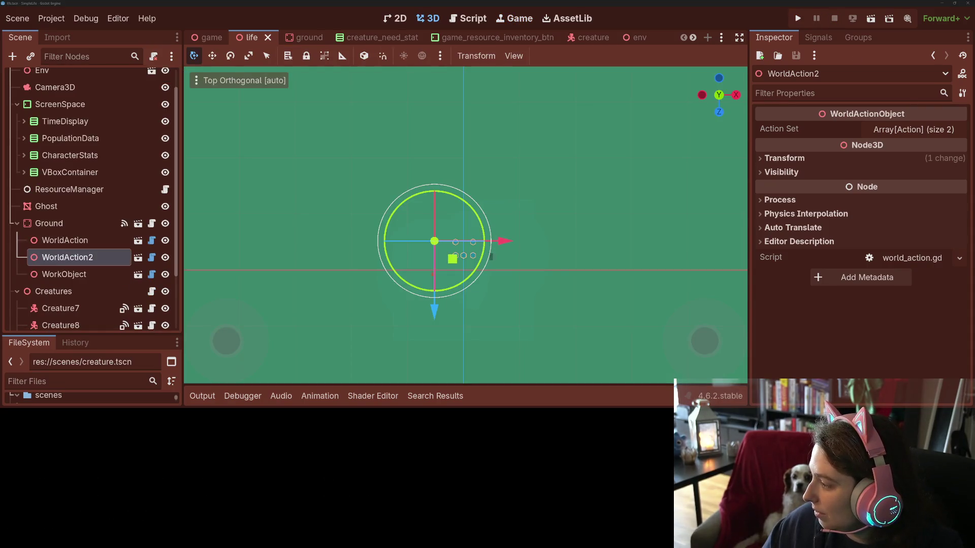
key("alt+Tab")
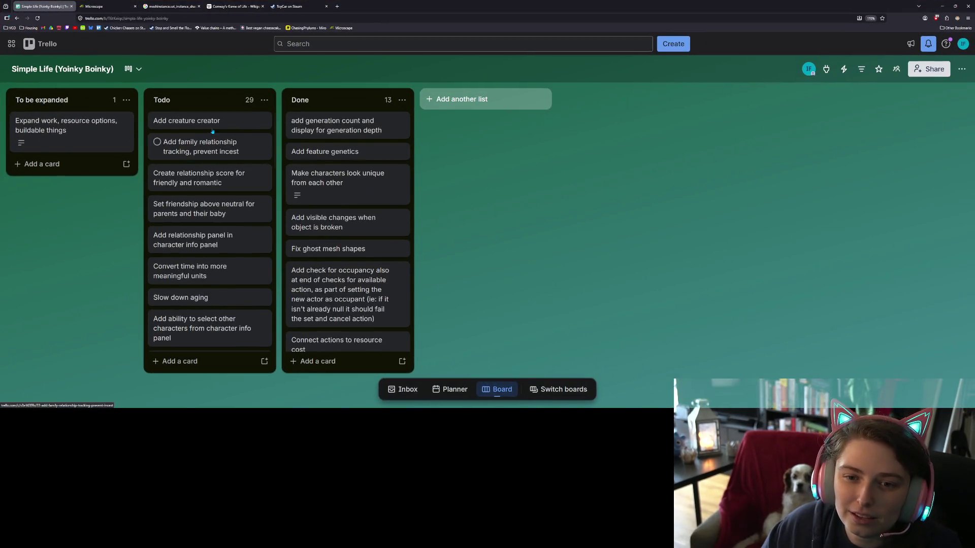
- Move the Add creature creator card to Done and add an Add custom creature creator card to Todo
left_click_drag(234, 127, 325, 121)
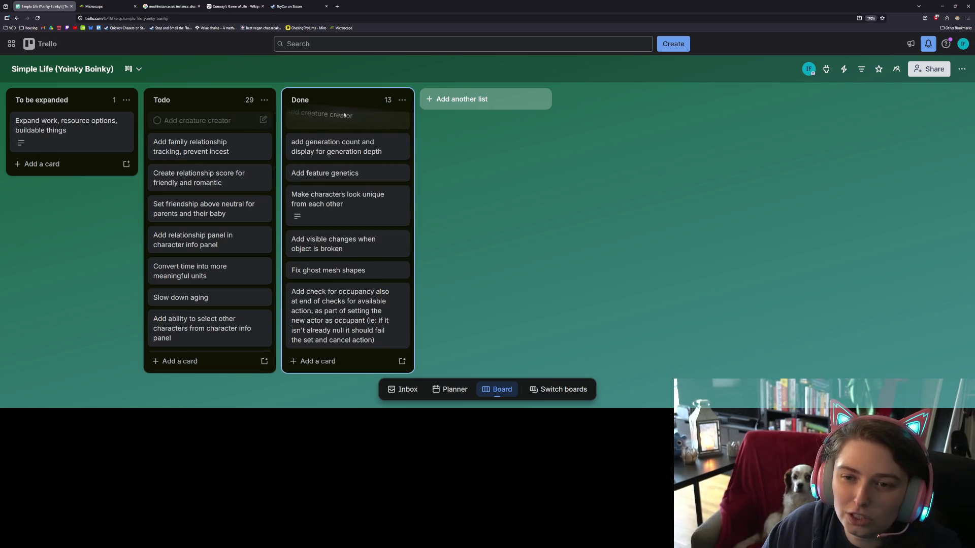
left_click(208, 361)
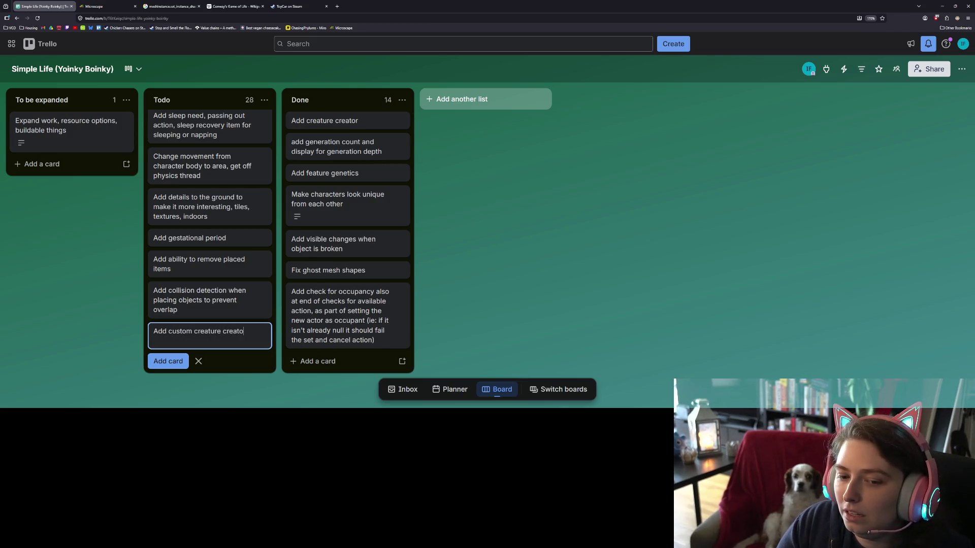
type("or")
key("Return")
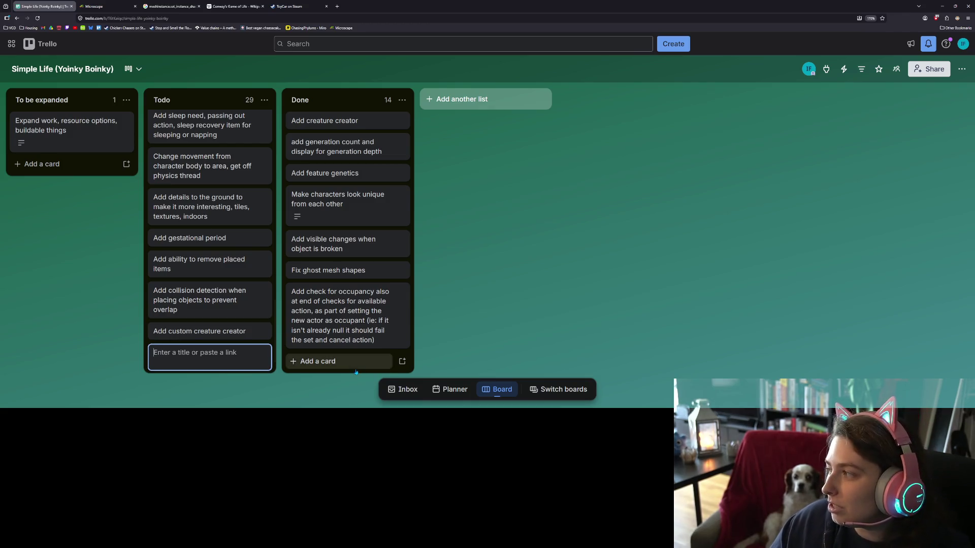
key("Escape")
scroll(208, 228, "up", 5)
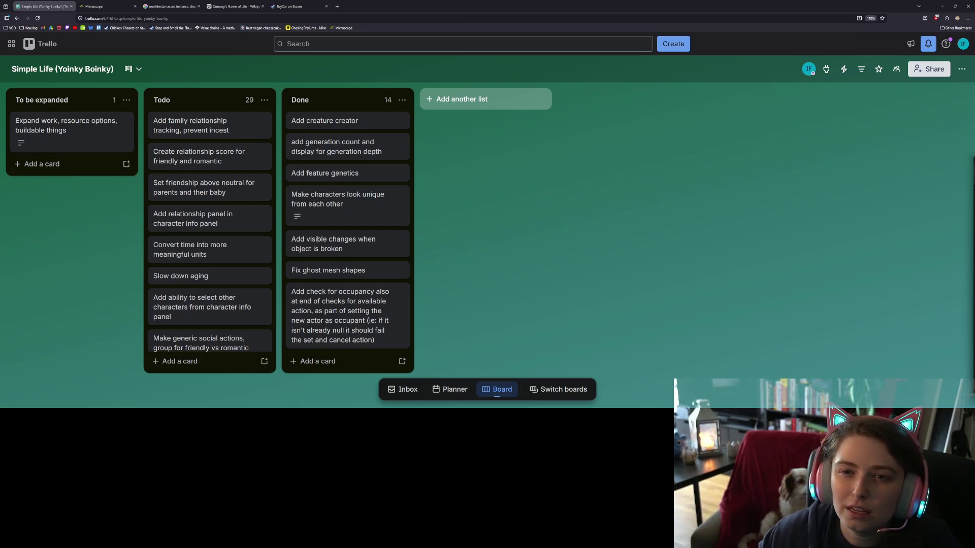
- Search Google for 'godot uid' and open the 'UID changes coming to Godot 4.4' article
left_click(338, 6)
type("godot uid")
key("Return")
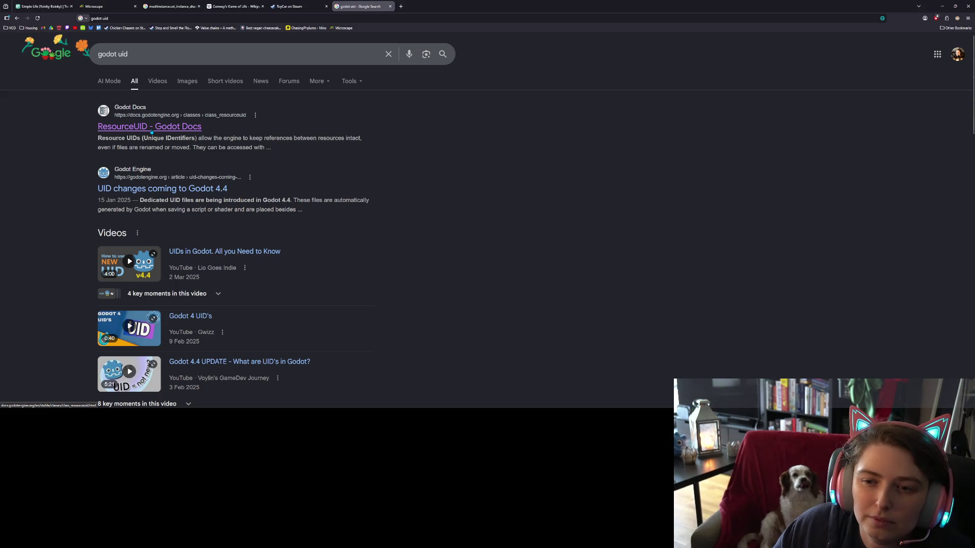
left_click(163, 189)
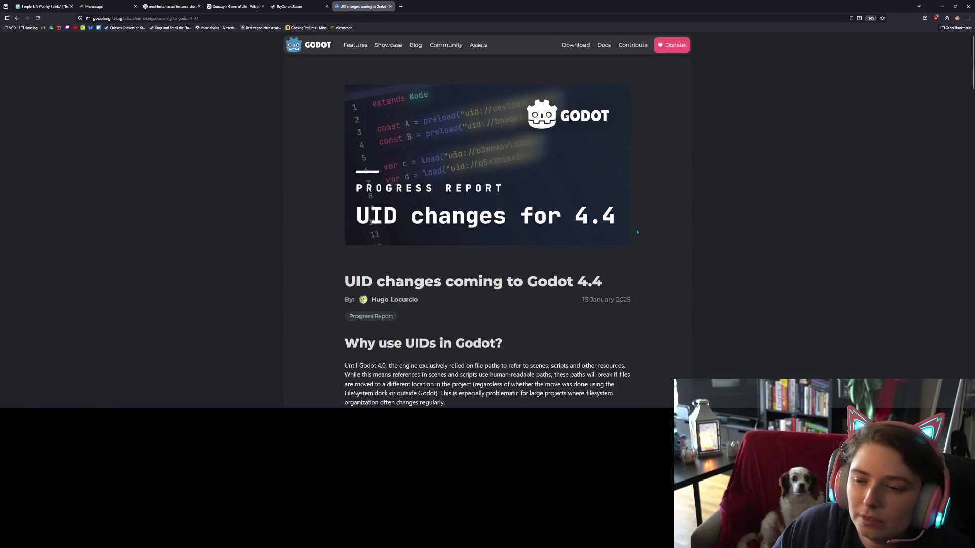
- Scroll through the UID changes article down to its footer
scroll(641, 233, "down", 5)
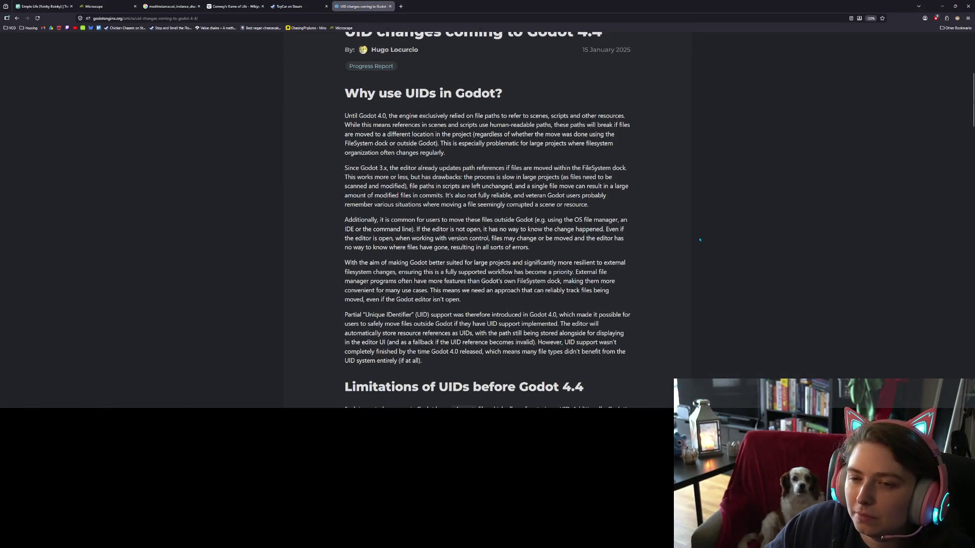
scroll(700, 240, "down", 5)
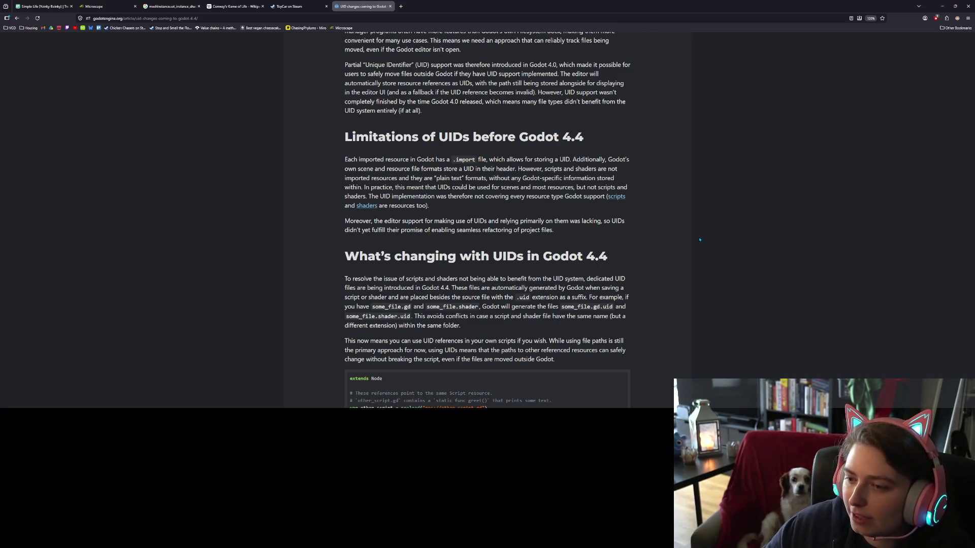
scroll(700, 240, "down", 6)
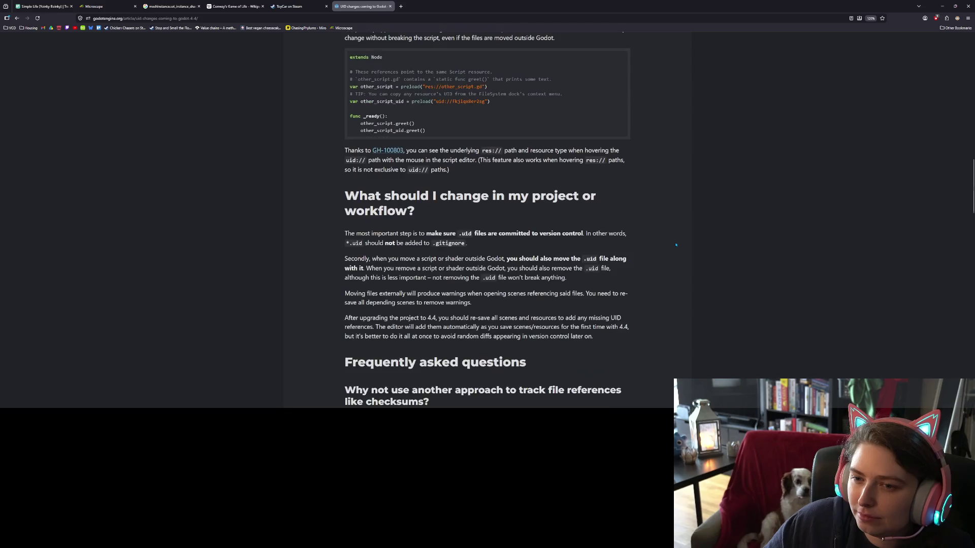
scroll(675, 243, "down", 1)
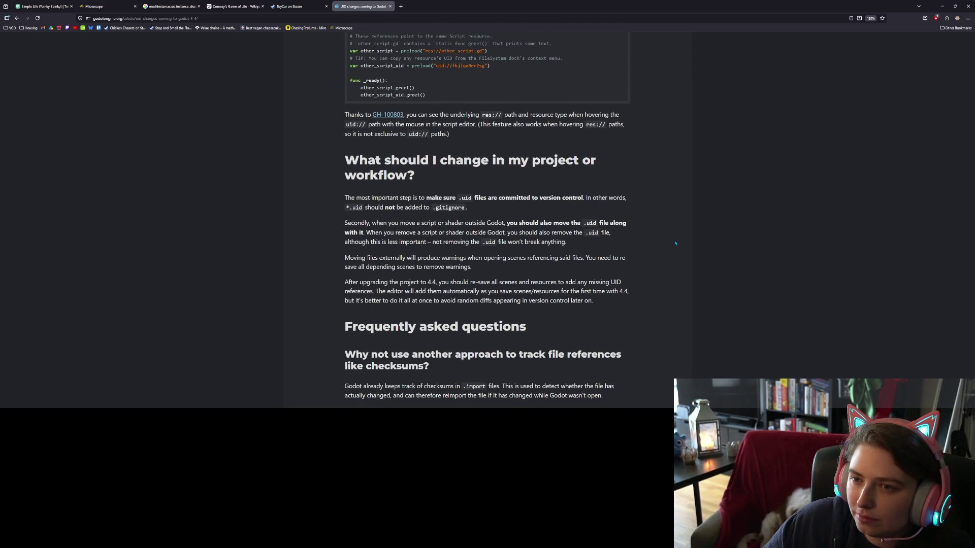
scroll(676, 244, "down", 1)
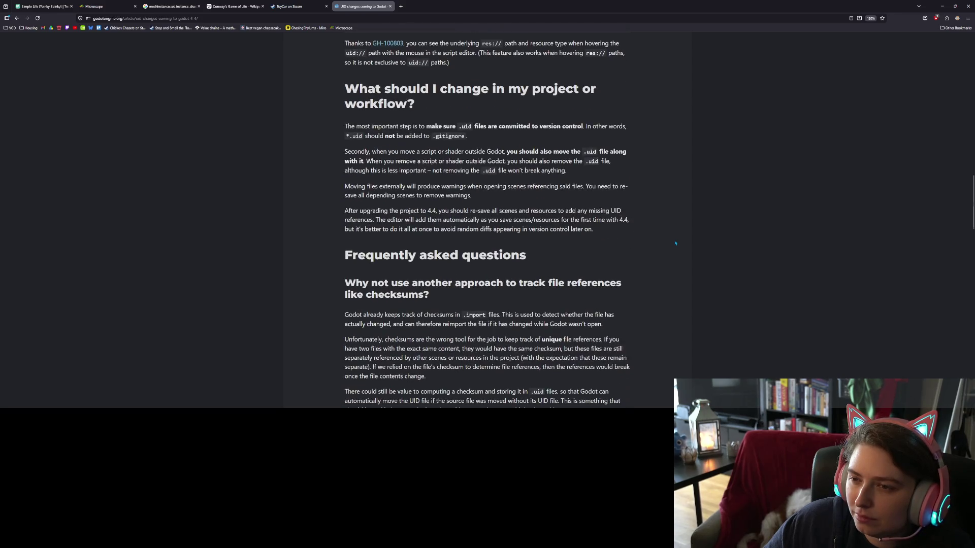
scroll(675, 243, "down", 4)
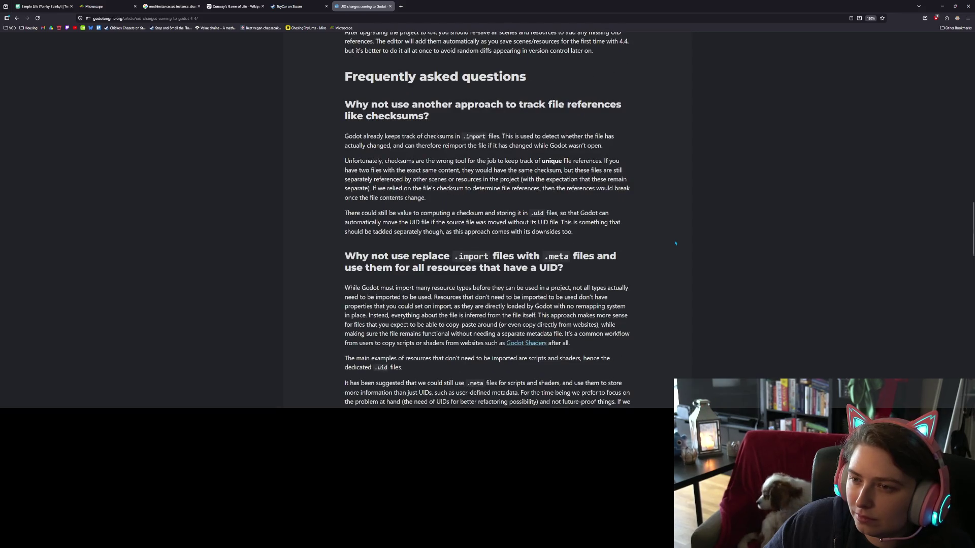
scroll(675, 243, "down", 5)
scroll(675, 244, "down", 10)
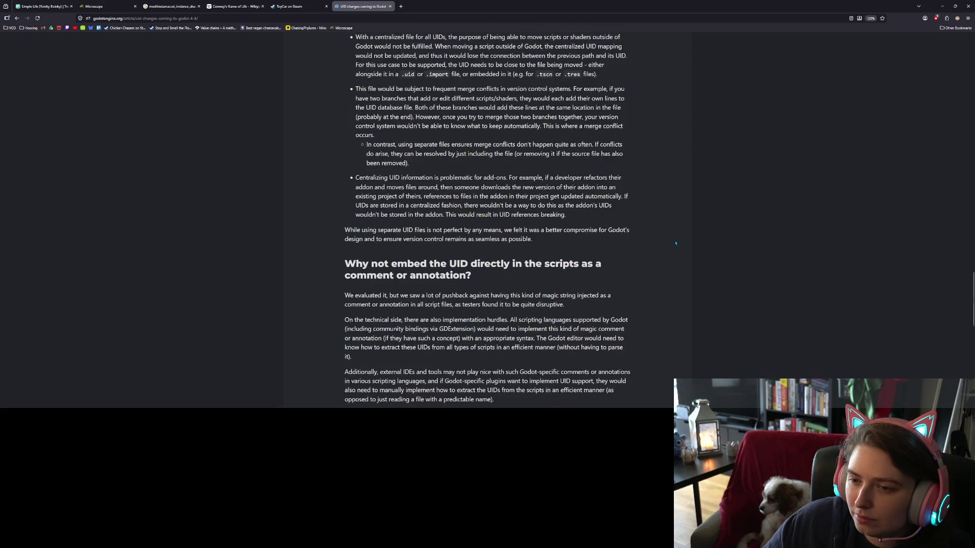
scroll(676, 243, "up", 4)
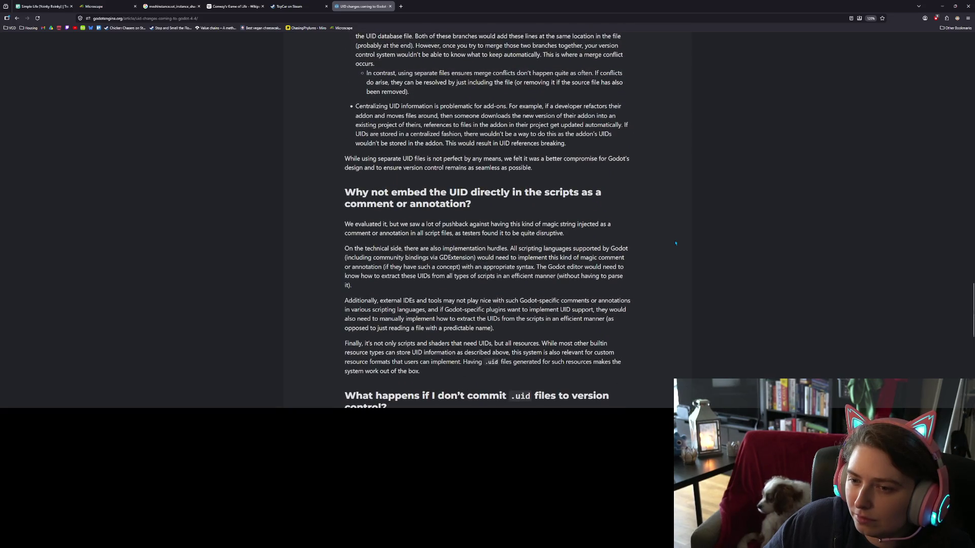
scroll(675, 243, "down", 9)
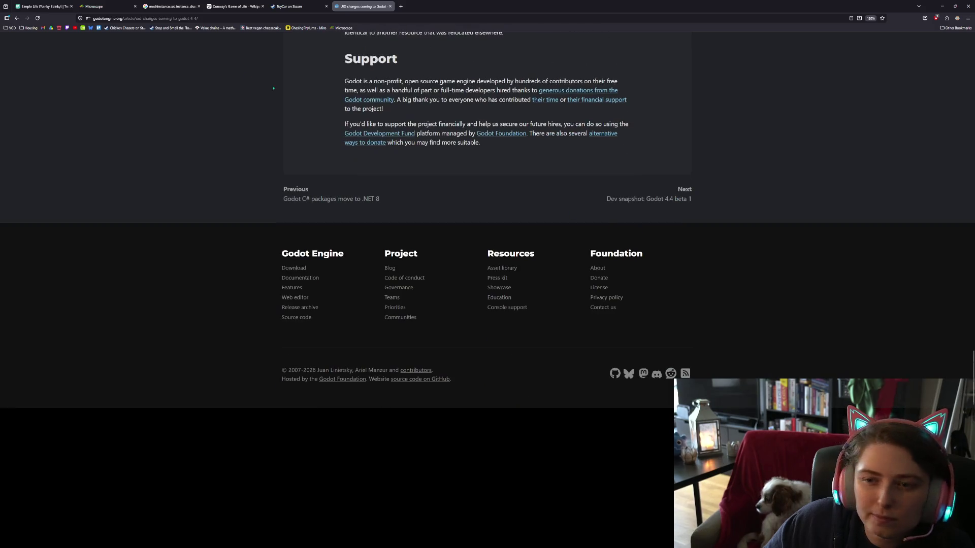
- Return to Godot's Script workspace showing creature.gd
left_click(942, 6)
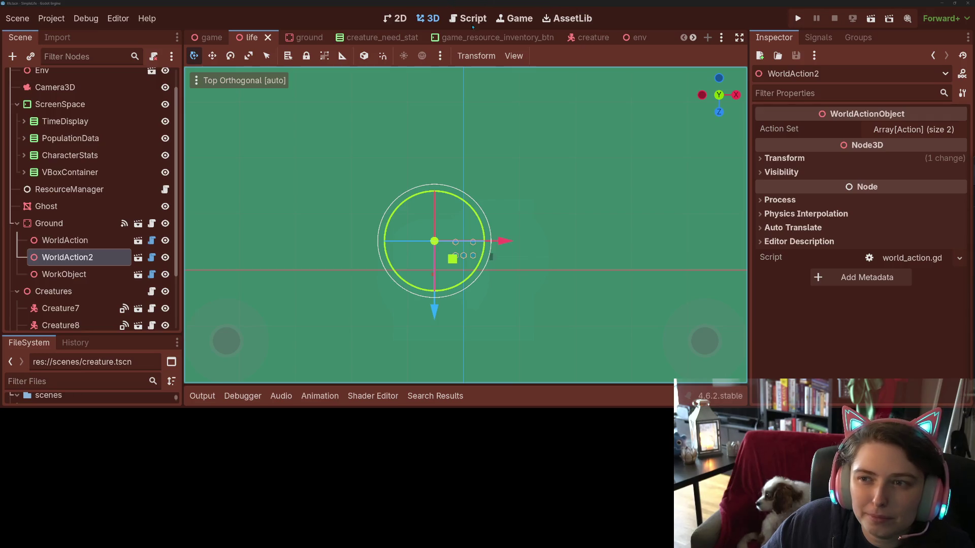
left_click(470, 19)
scroll(238, 243, "down", 8)
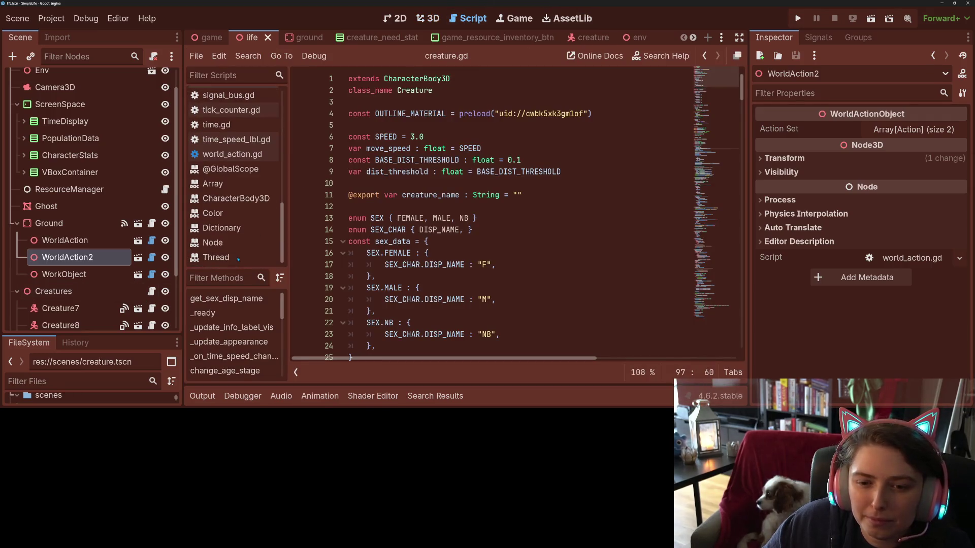
left_click(230, 168)
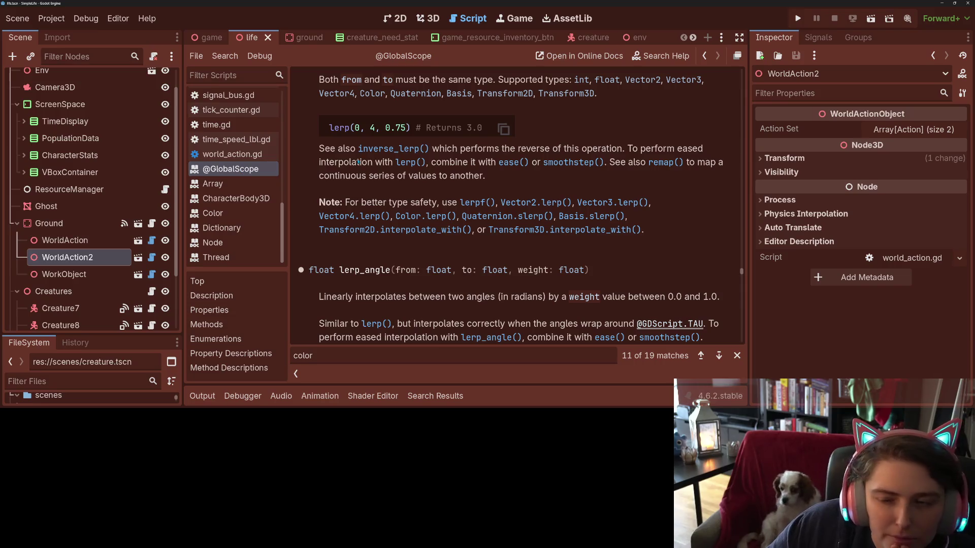
key("ctrl+f")
type("uid")
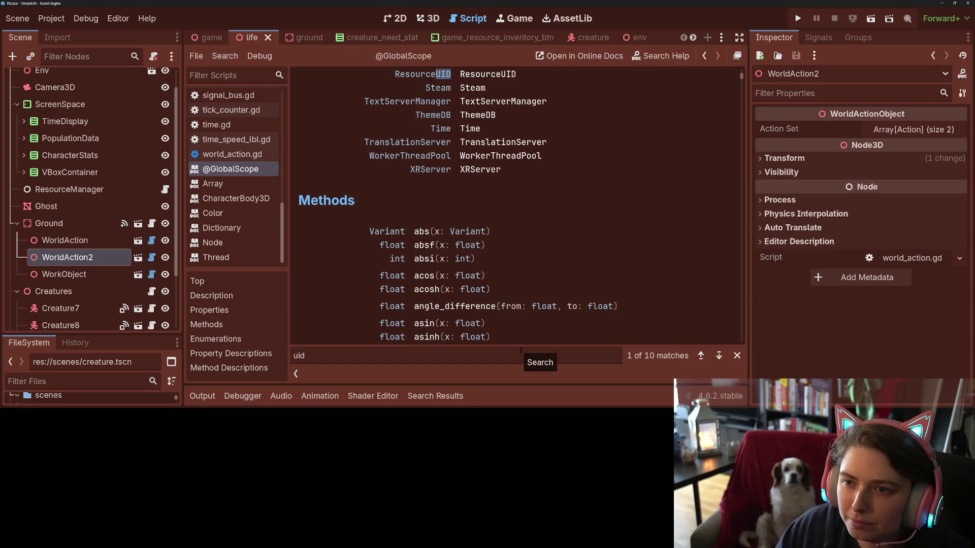
scroll(546, 258, "up", 3)
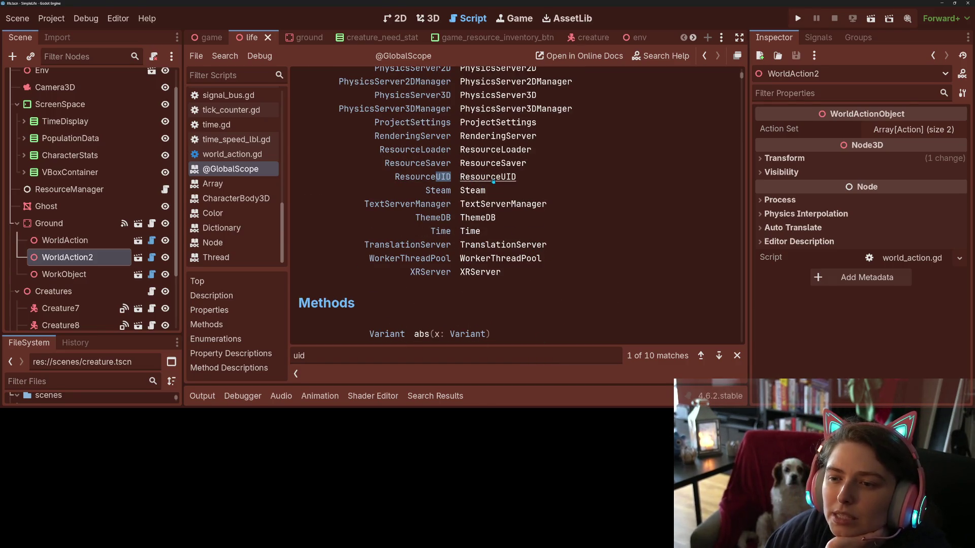
scroll(521, 234, "up", 15)
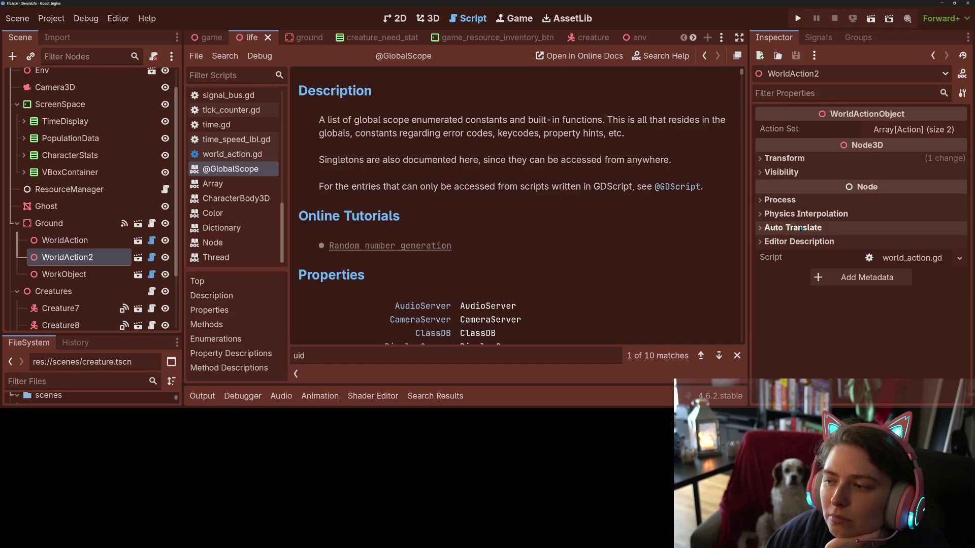
- Expand and collapse WorldAction2's Transform, Visibility, Process, Physics Interpolation and Auto Translate sections
left_click(793, 159)
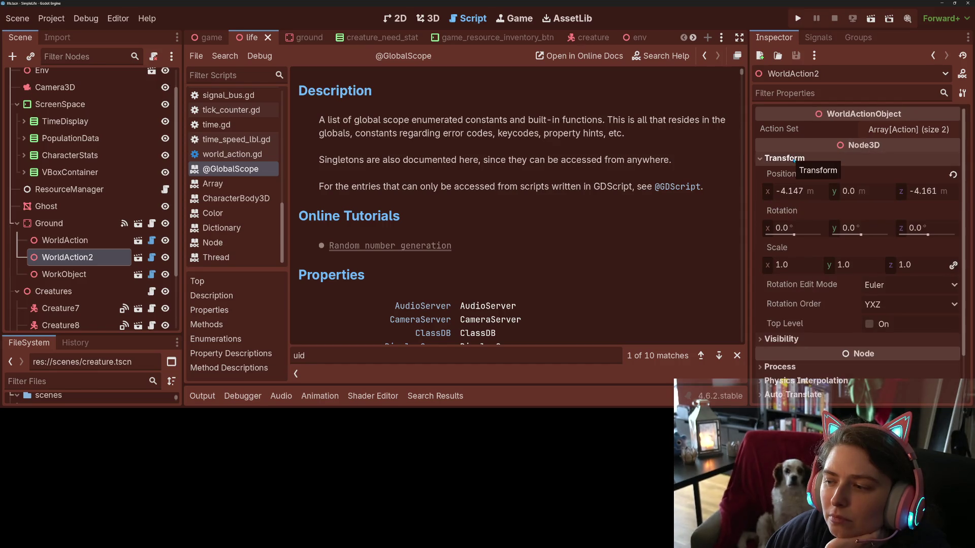
left_click(795, 158)
left_click(795, 172)
left_click(795, 172)
left_click(800, 200)
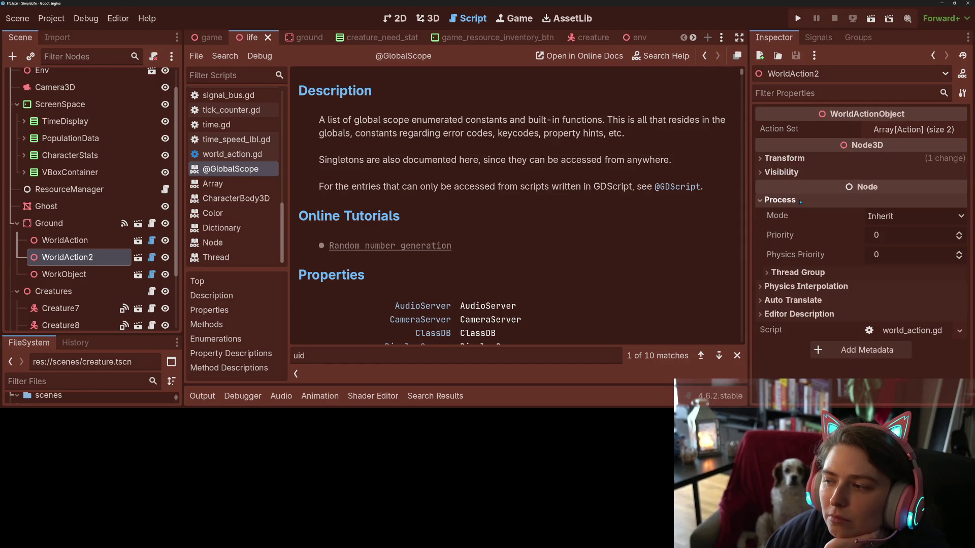
left_click(801, 200)
left_click(812, 214)
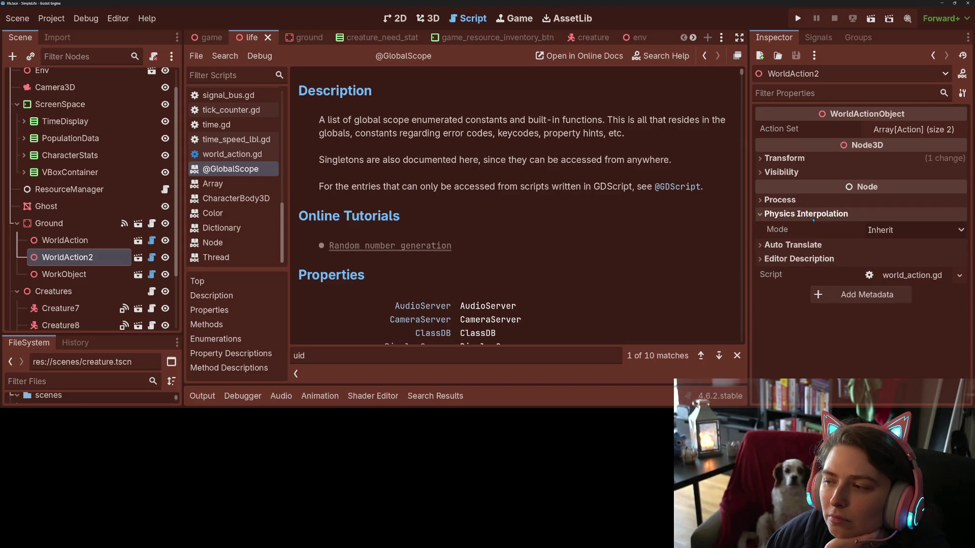
left_click(813, 214)
left_click(792, 244)
left_click(792, 227)
scroll(587, 206, "down", 3)
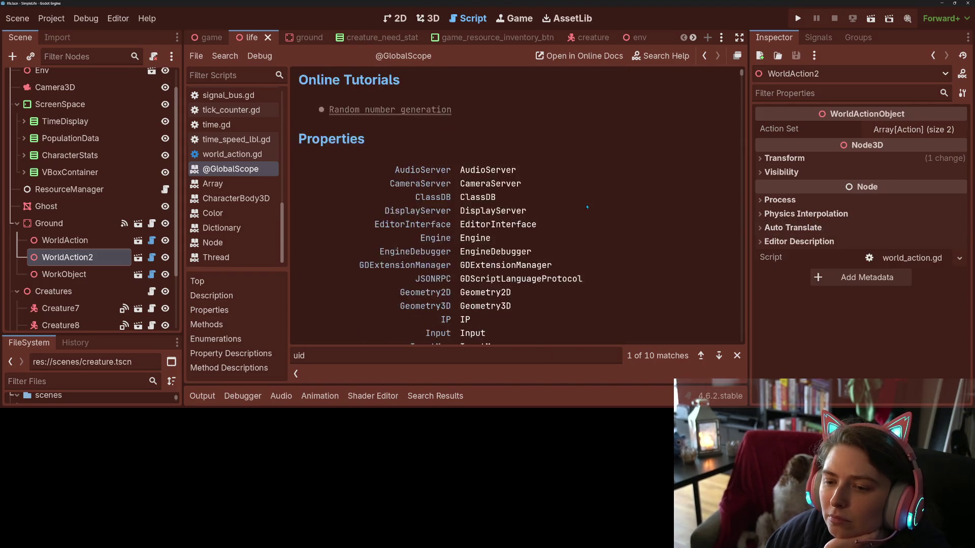
scroll(587, 206, "up", 3)
scroll(534, 227, "down", 3)
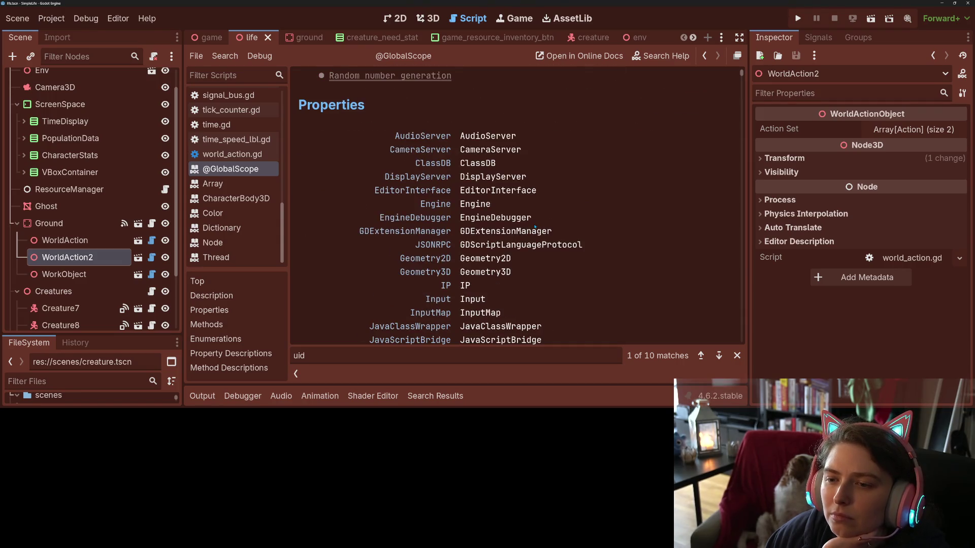
scroll(534, 227, "down", 3)
scroll(535, 227, "down", 3)
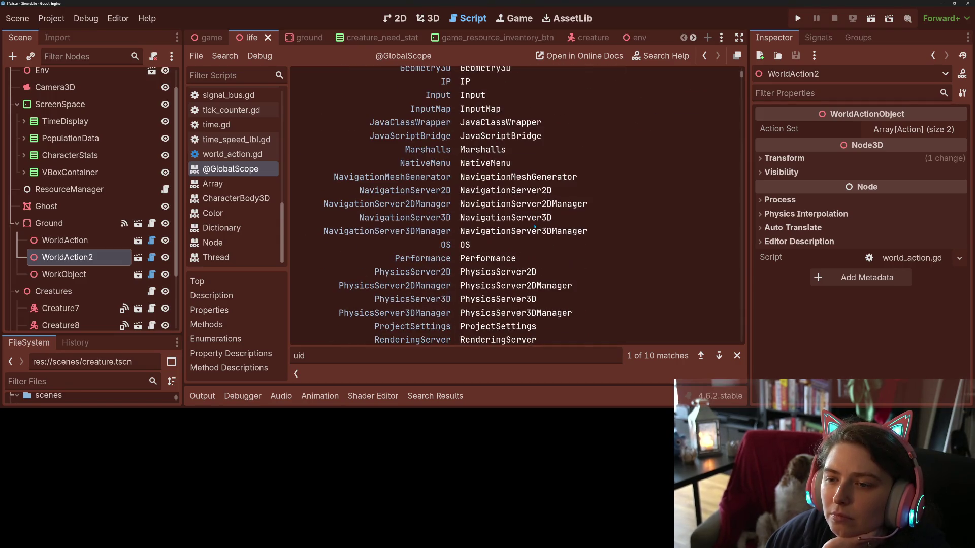
left_click(719, 356)
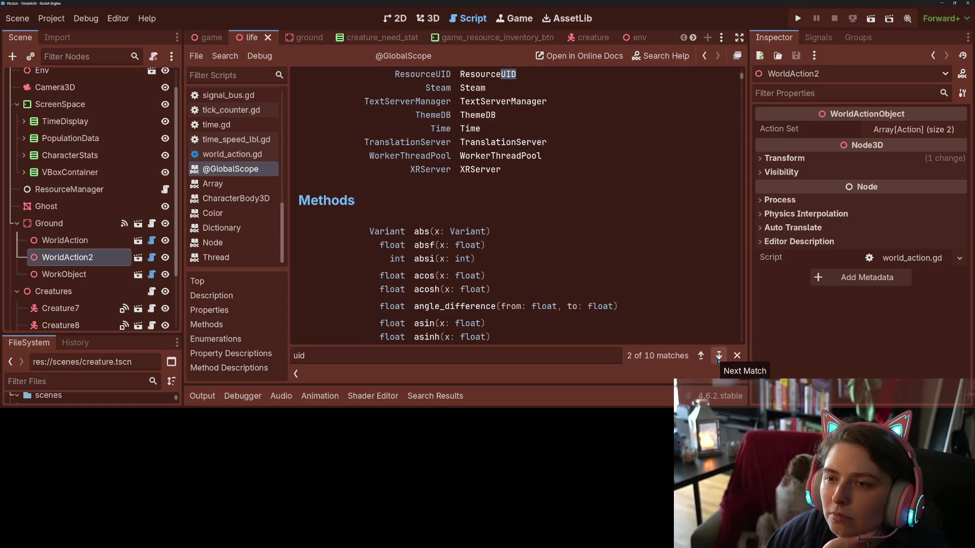
left_click(719, 355)
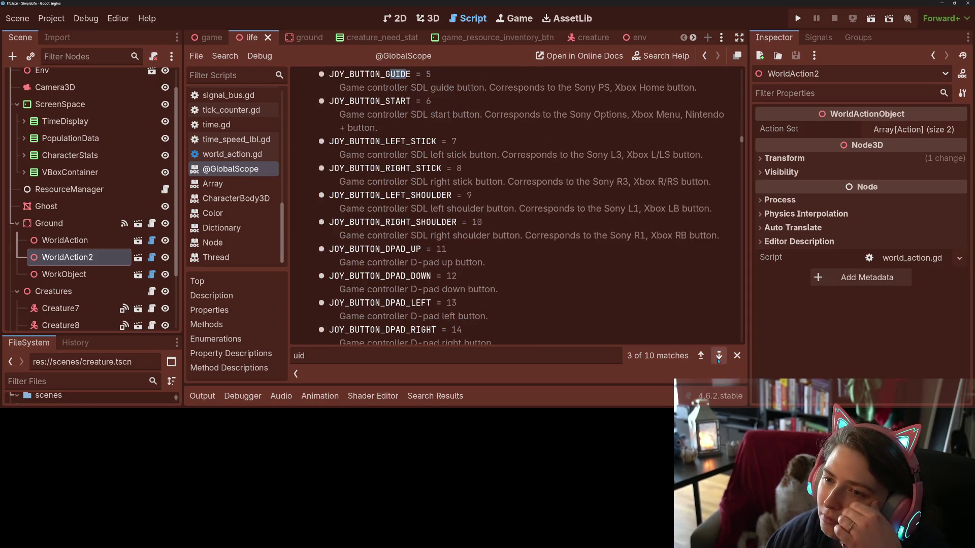
left_click(719, 356)
left_click(719, 356)
left_click(719, 355)
scroll(605, 293, "up", 3)
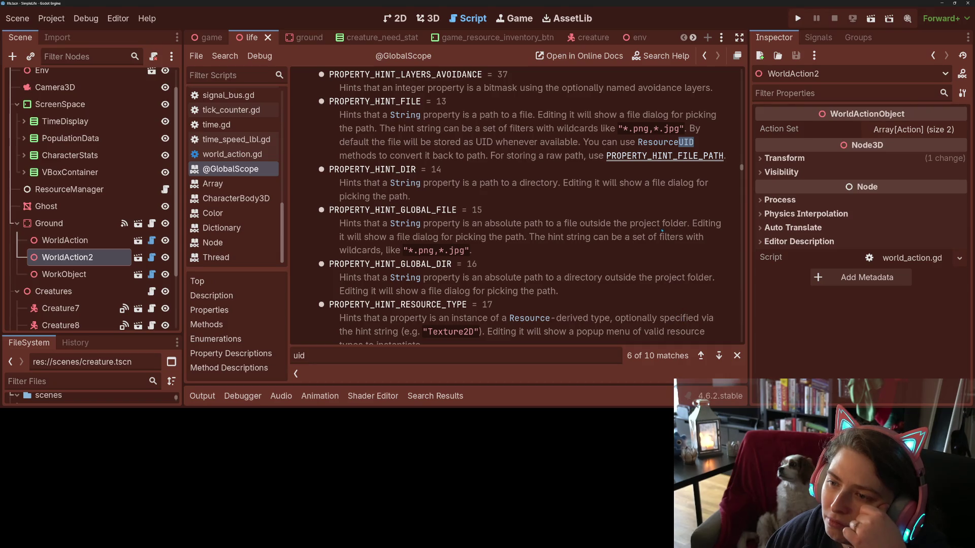
left_click(719, 356)
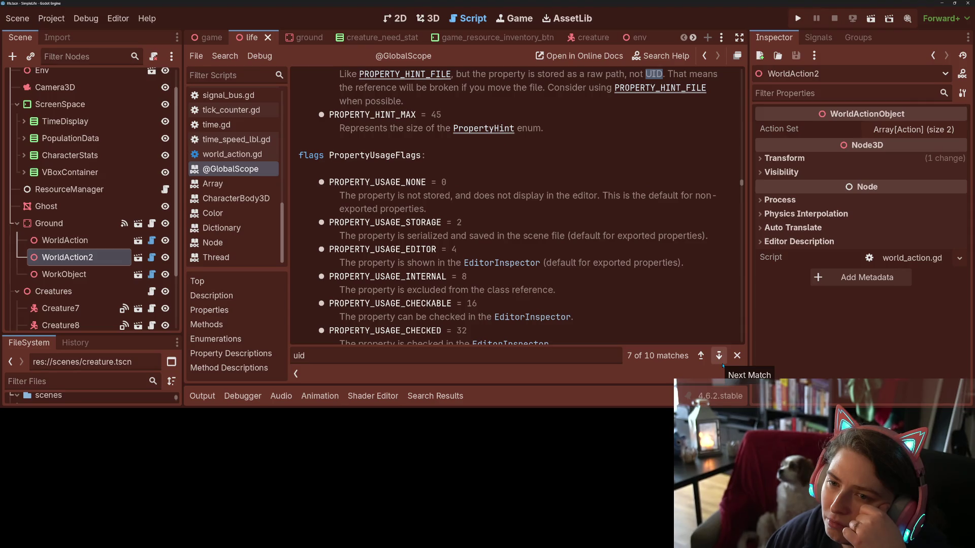
scroll(600, 287, "up", 3)
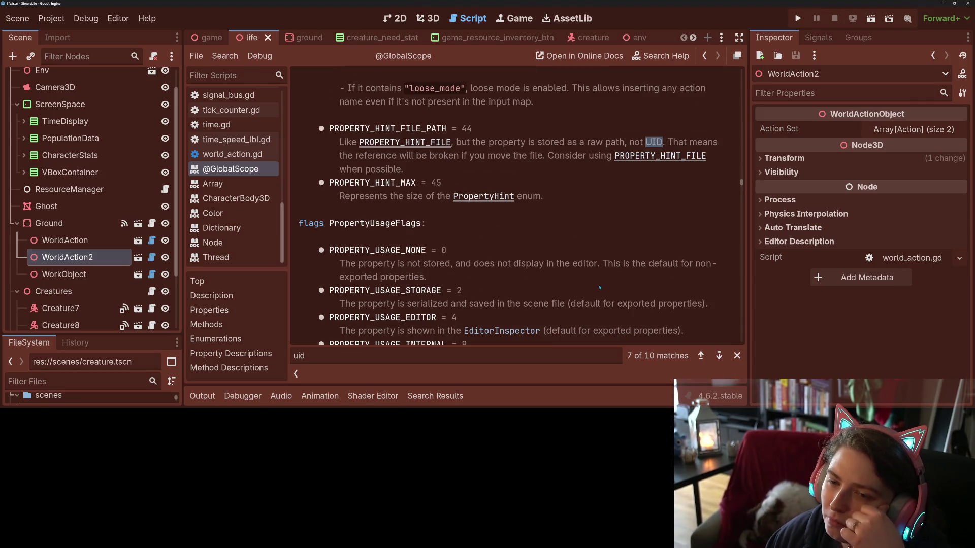
left_click(718, 356)
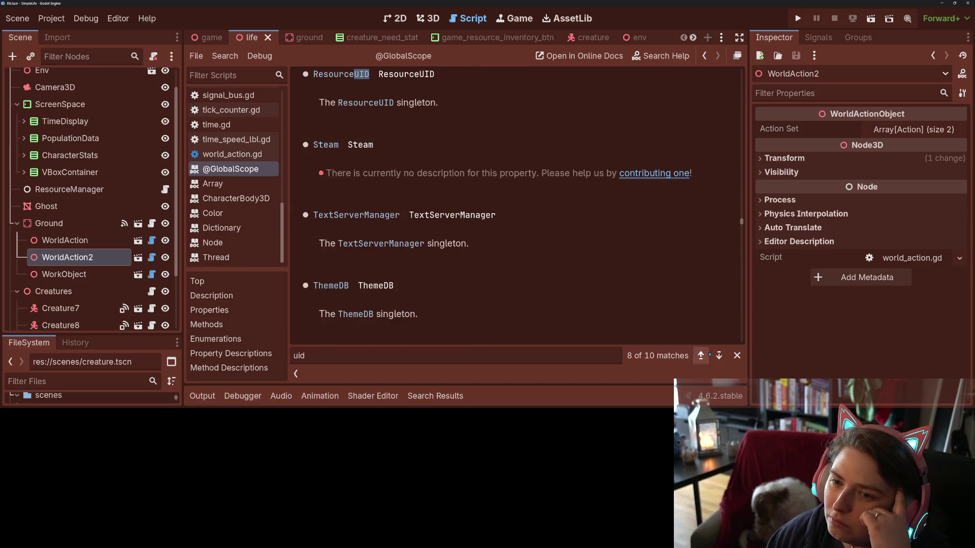
left_click(720, 360)
left_click(715, 363)
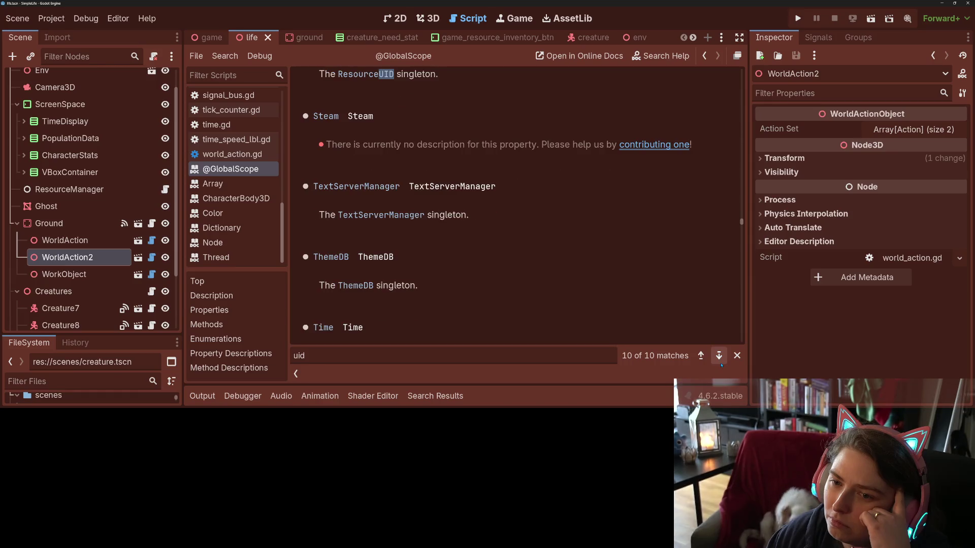
scroll(470, 312, "up", 3)
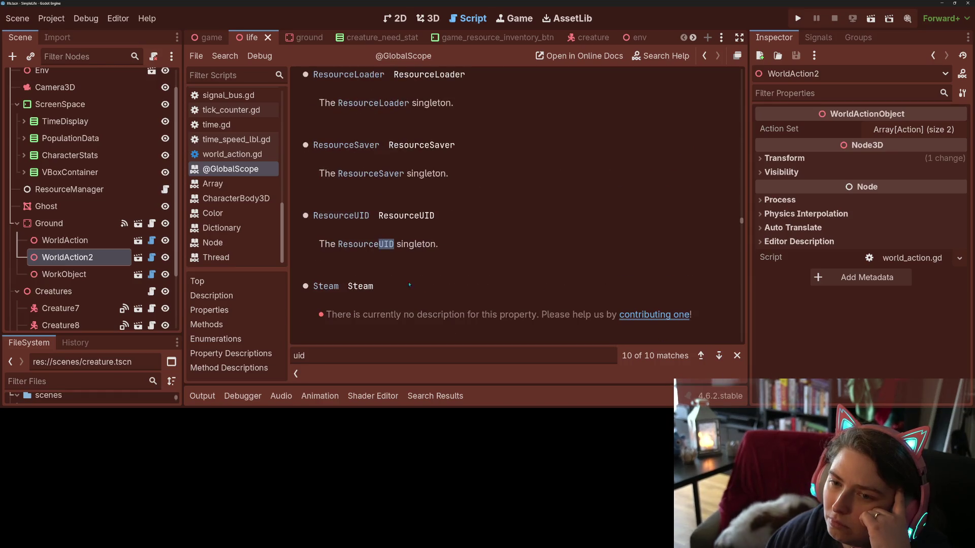
left_click(366, 216)
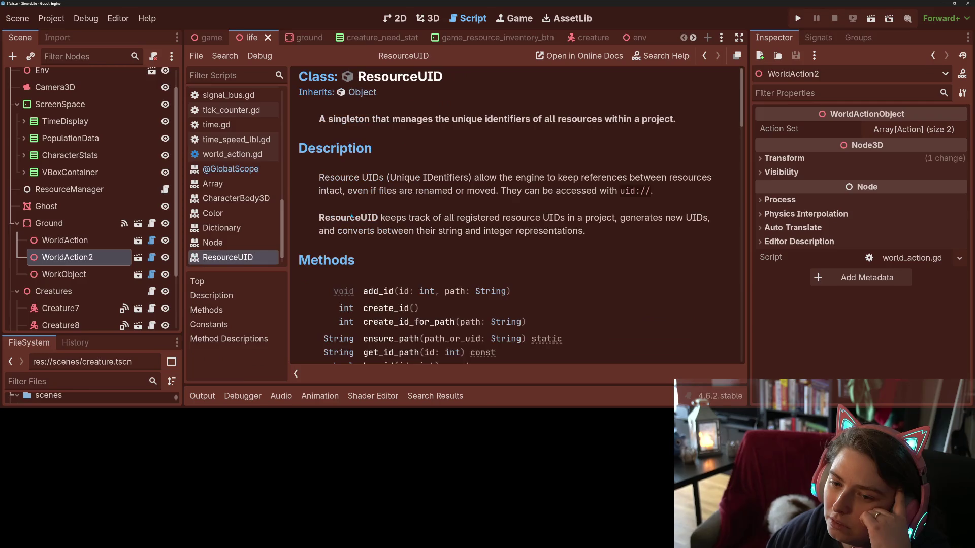
left_click_drag(411, 119, 499, 119)
left_click(594, 132)
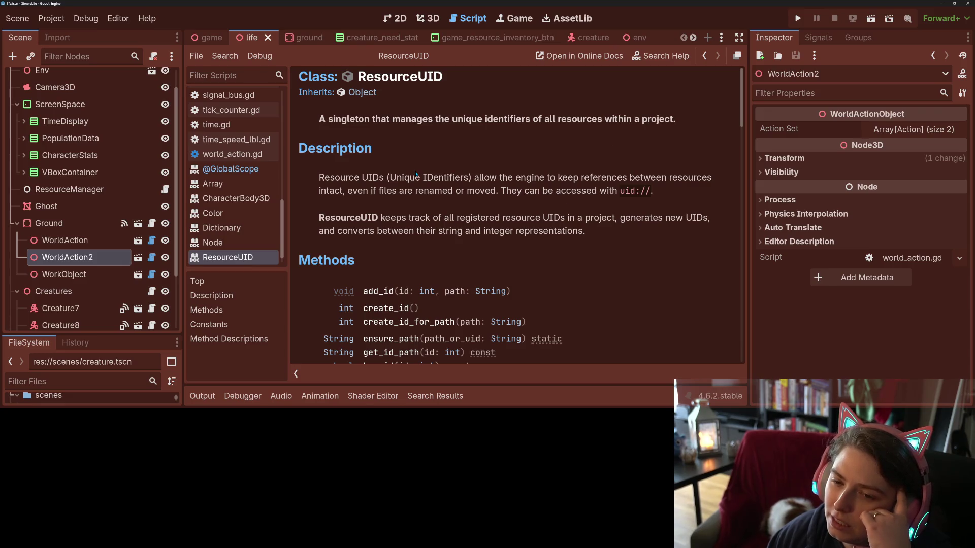
left_click_drag(397, 177, 467, 177)
left_click(469, 181)
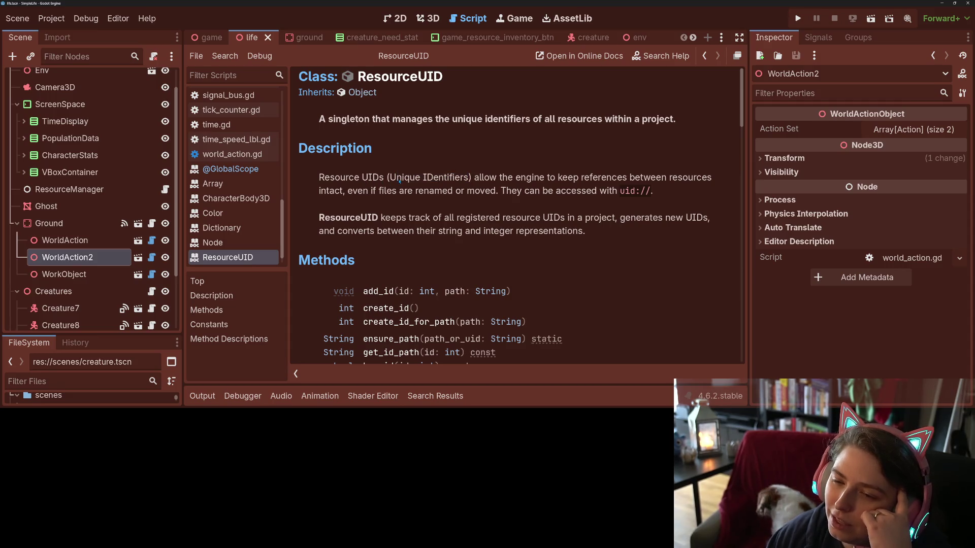
left_click_drag(548, 182, 704, 185)
left_click(689, 187)
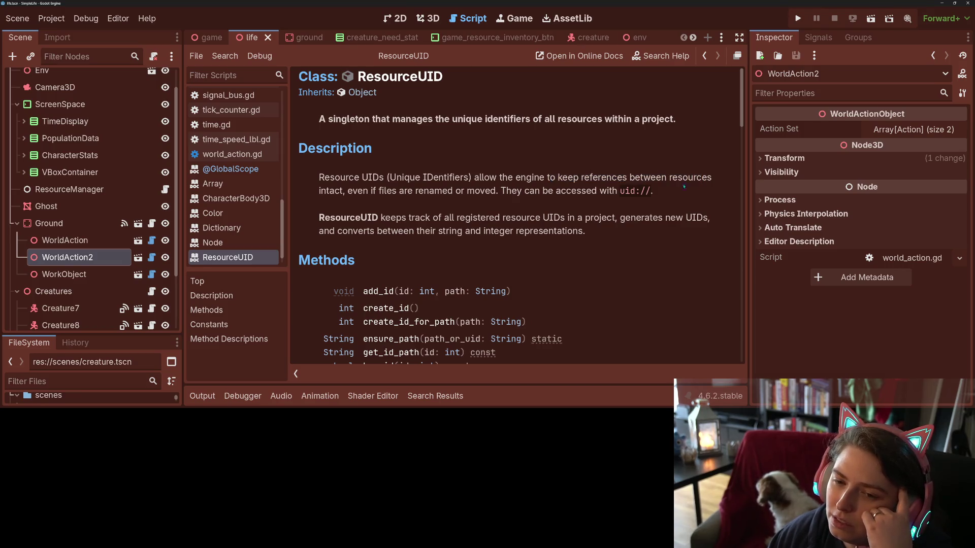
left_click_drag(348, 191, 512, 192)
left_click_drag(604, 197, 577, 193)
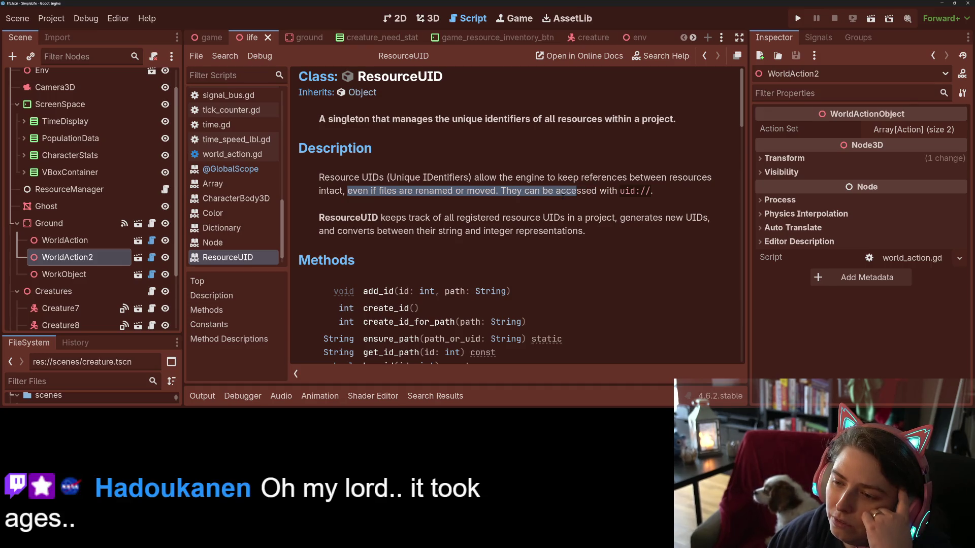
scroll(471, 215, "down", 3)
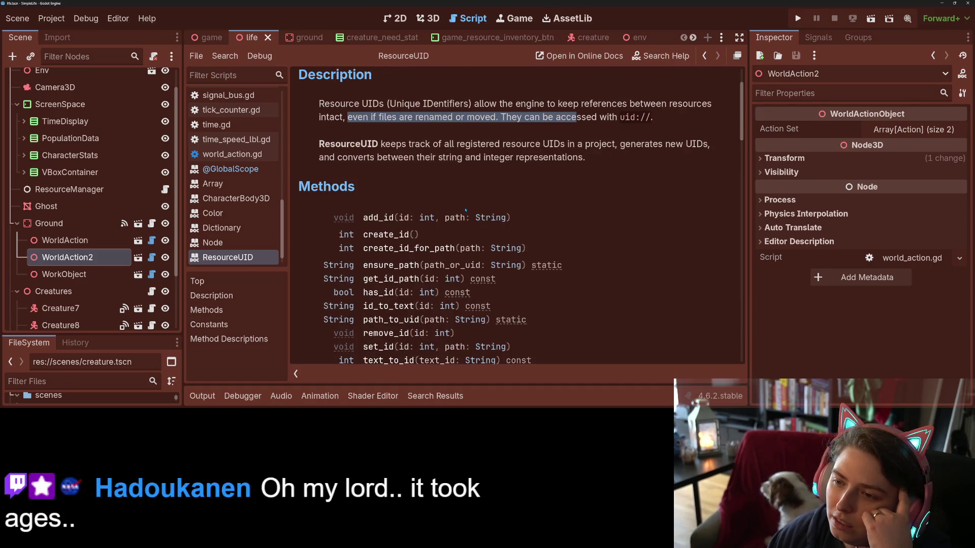
scroll(456, 207, "down", 4)
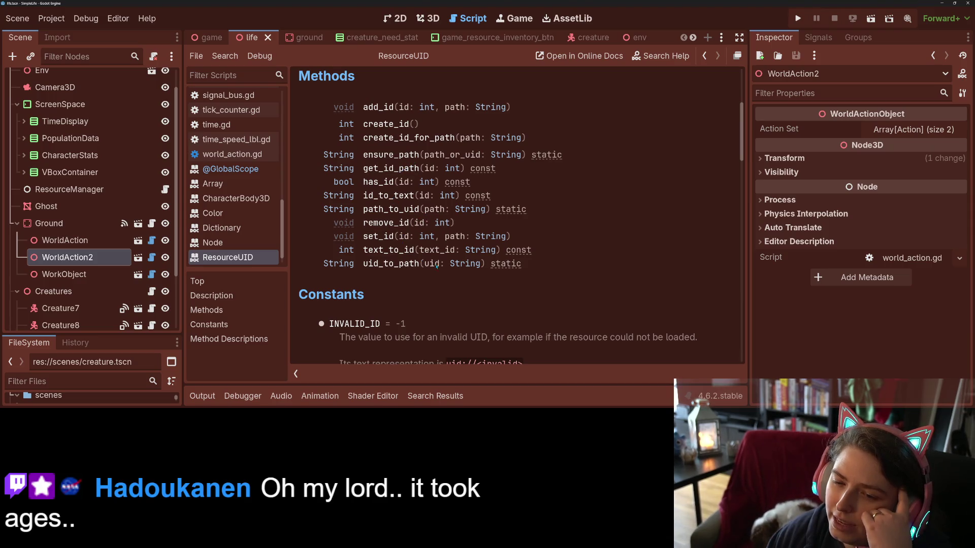
scroll(433, 264, "down", 5)
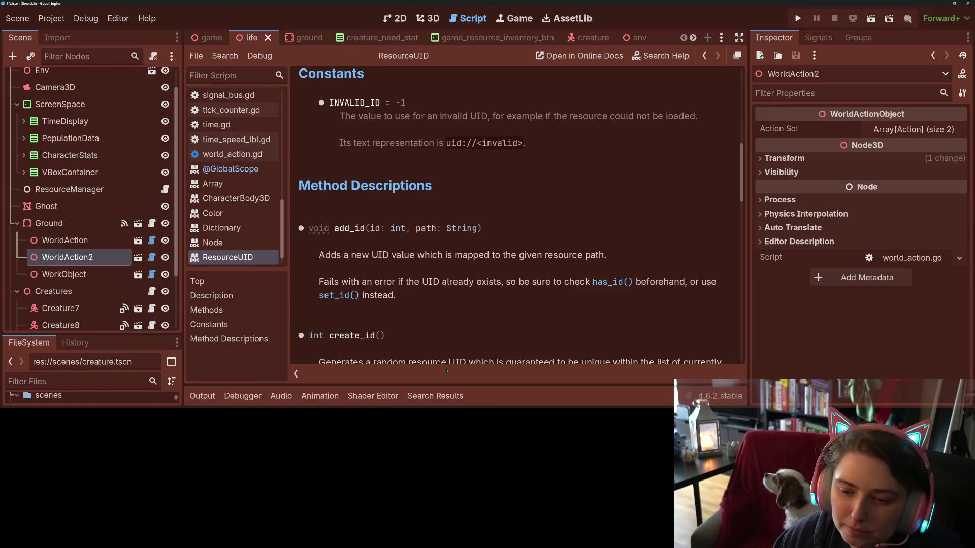
scroll(444, 336, "down", 5)
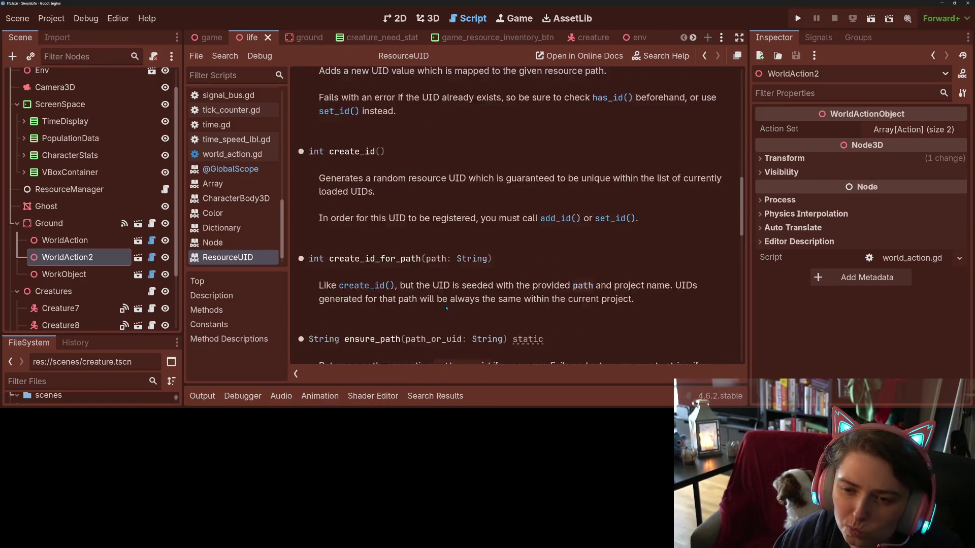
scroll(446, 308, "down", 3)
scroll(446, 307, "down", 3)
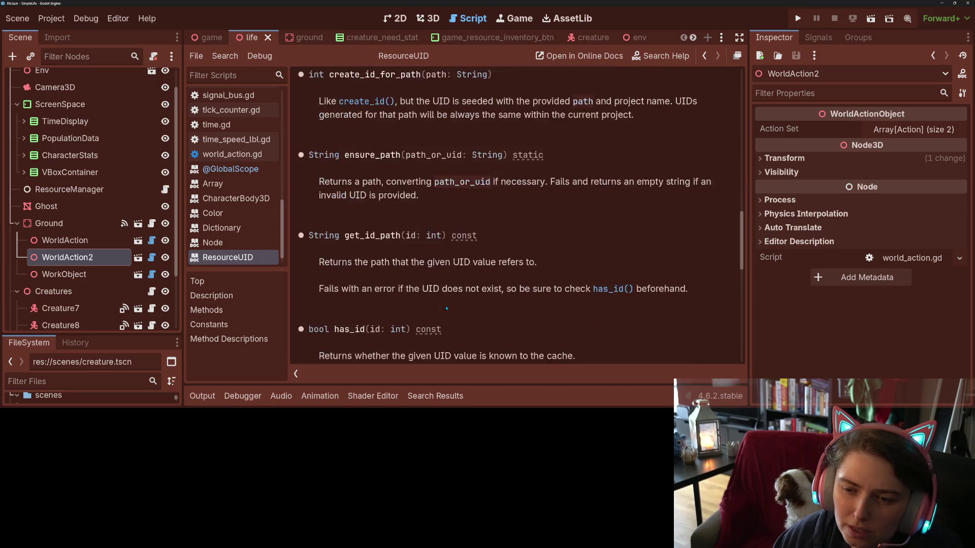
scroll(446, 308, "down", 5)
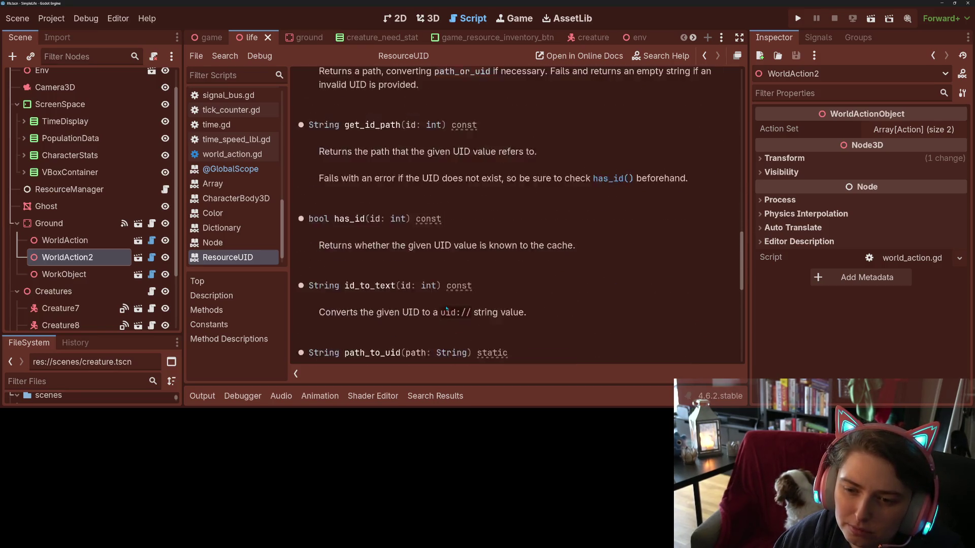
scroll(446, 308, "down", 3)
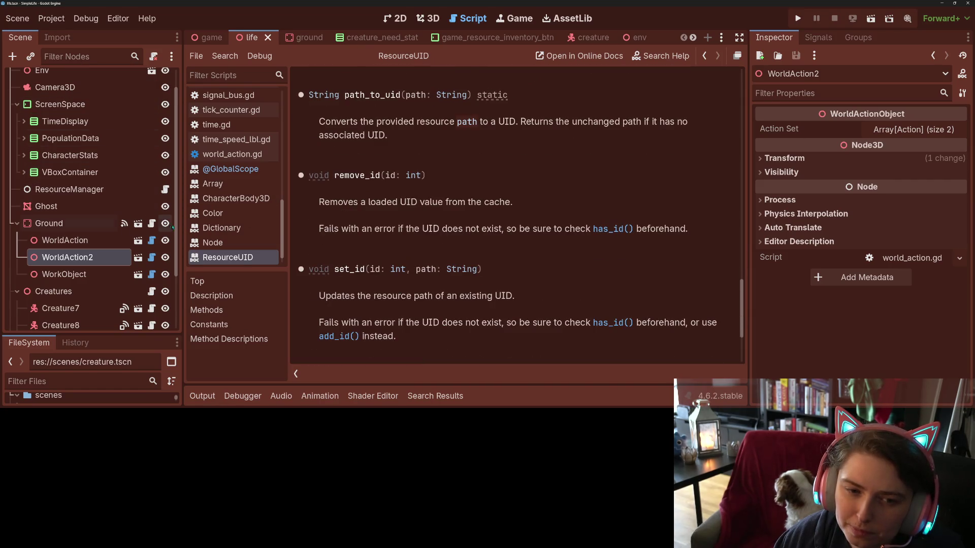
scroll(121, 246, "down", 3)
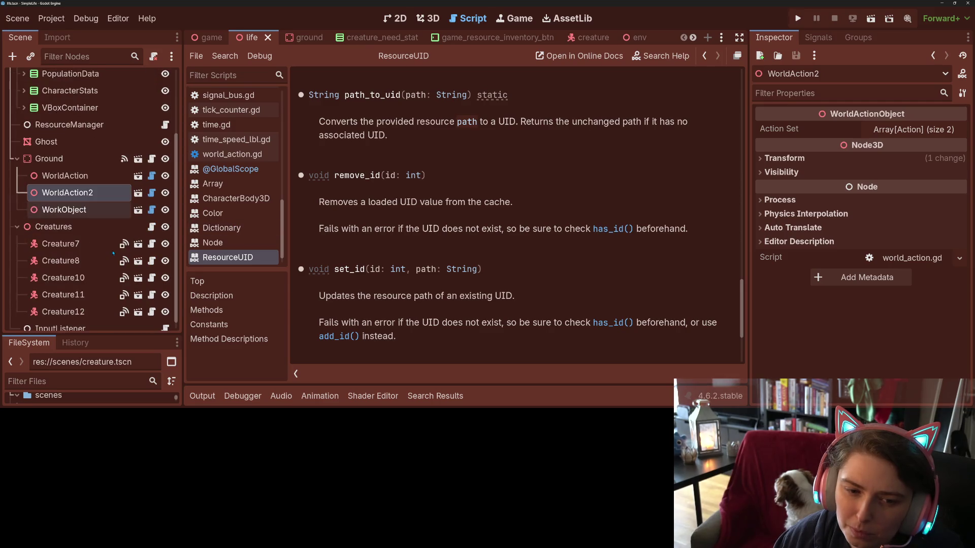
left_click(151, 227)
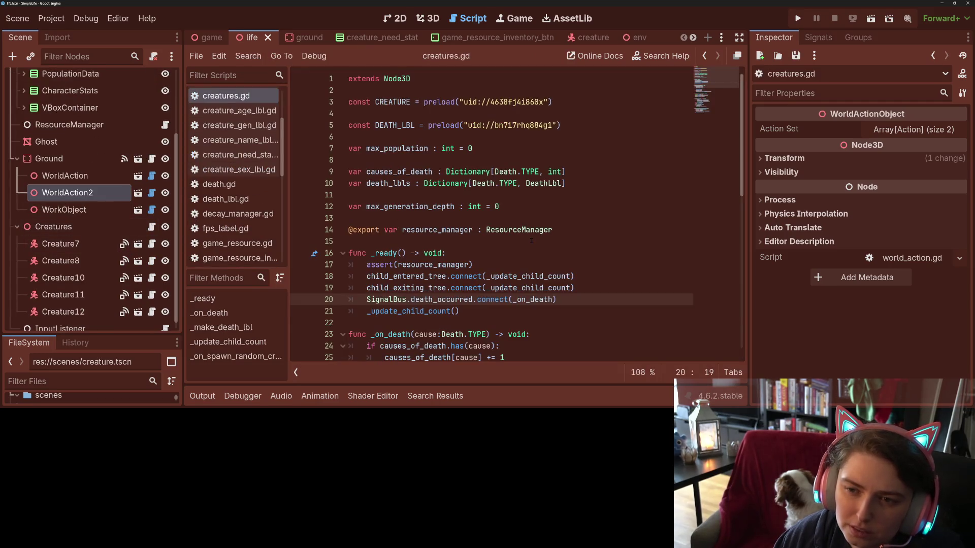
- Delete Creature7 through Creature12 under the Creatures node and save the life scene
left_click(56, 227)
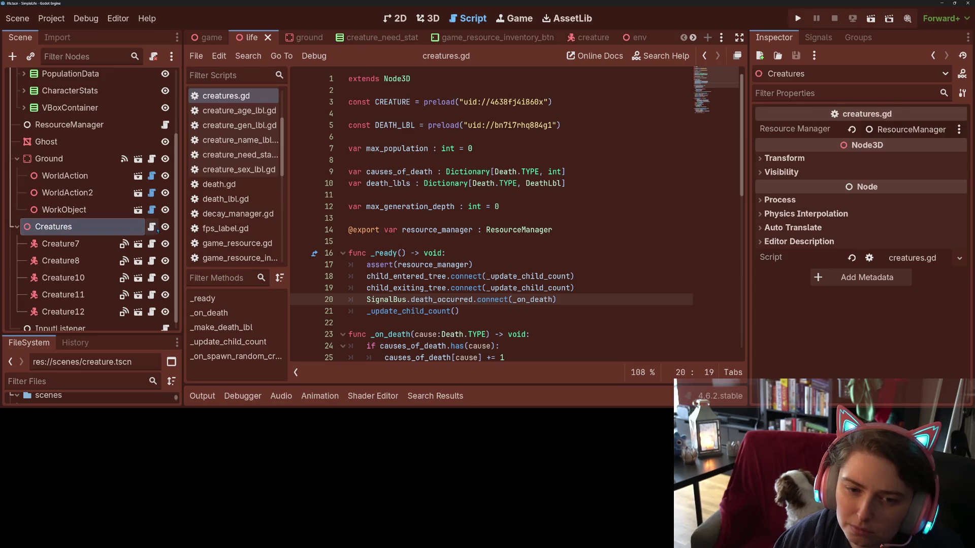
left_click(84, 243)
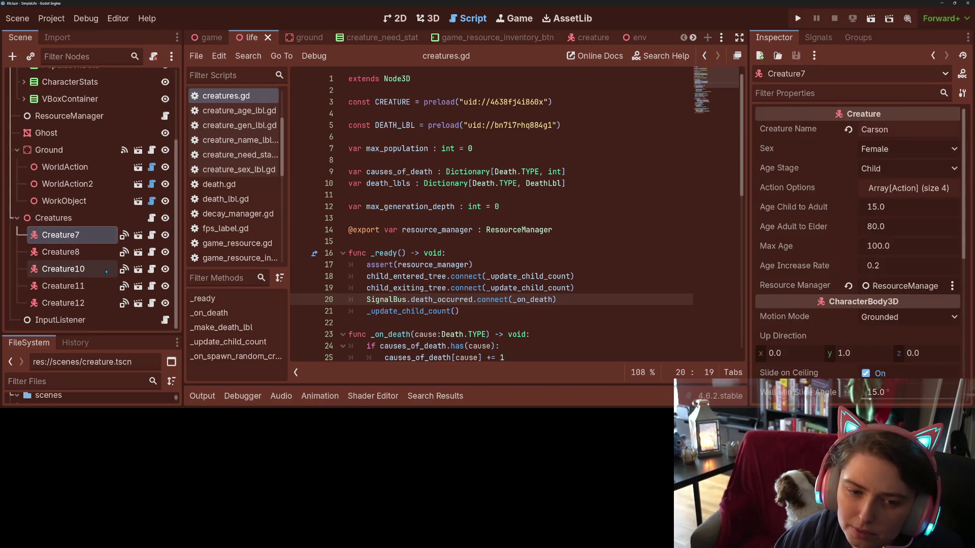
left_click(96, 303, "shift")
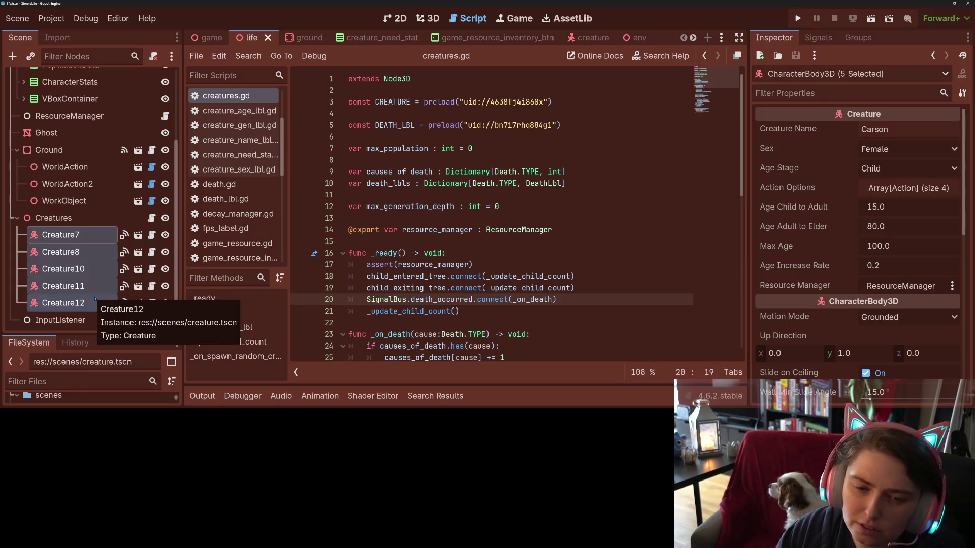
key("Delete")
key("Return")
key("ctrl+s")
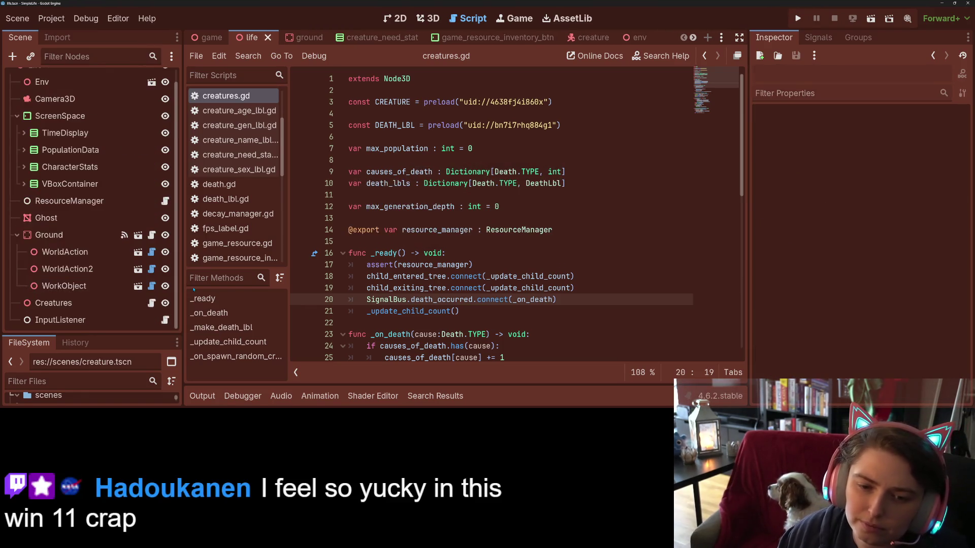
scroll(463, 257, "down", 2)
scroll(463, 256, "down", 1)
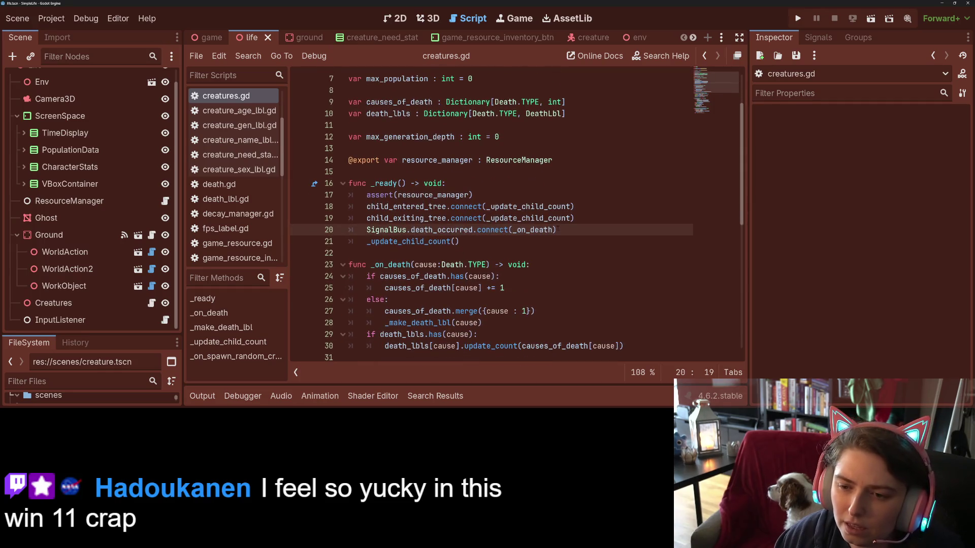
left_click(526, 238)
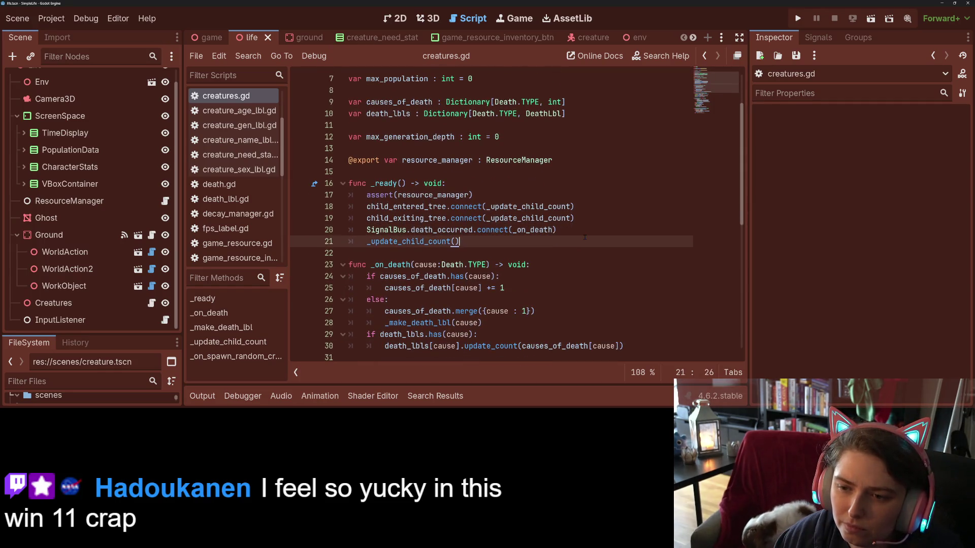
- Delete the placeholder pass line from _on_spawn_random_creature_btn_pressed and save creatures.gd
double_click(409, 242)
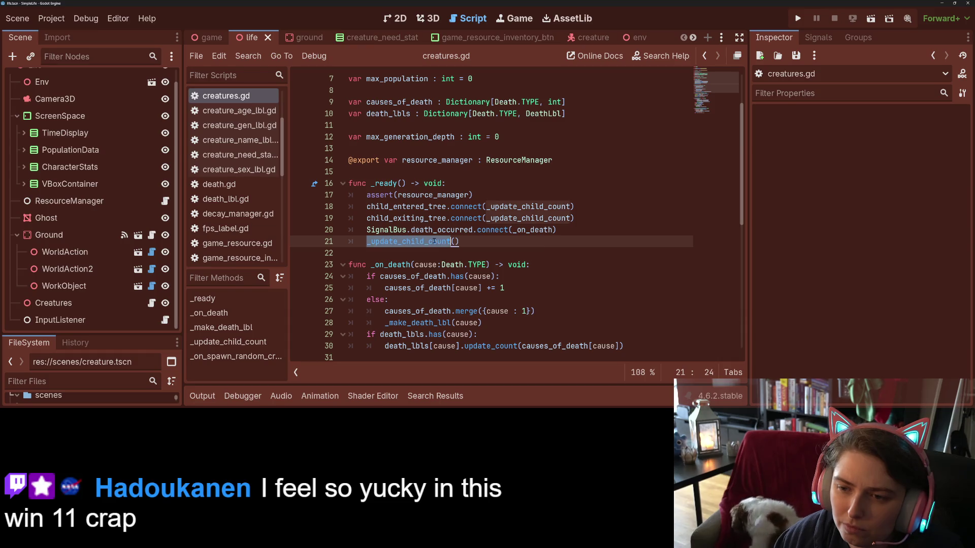
scroll(463, 213, "down", 7)
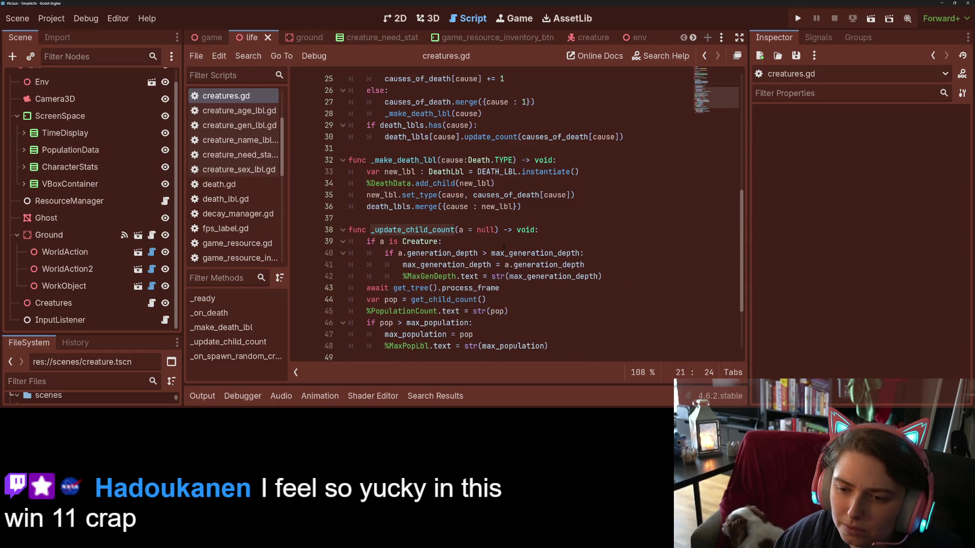
scroll(535, 302, "down", 2)
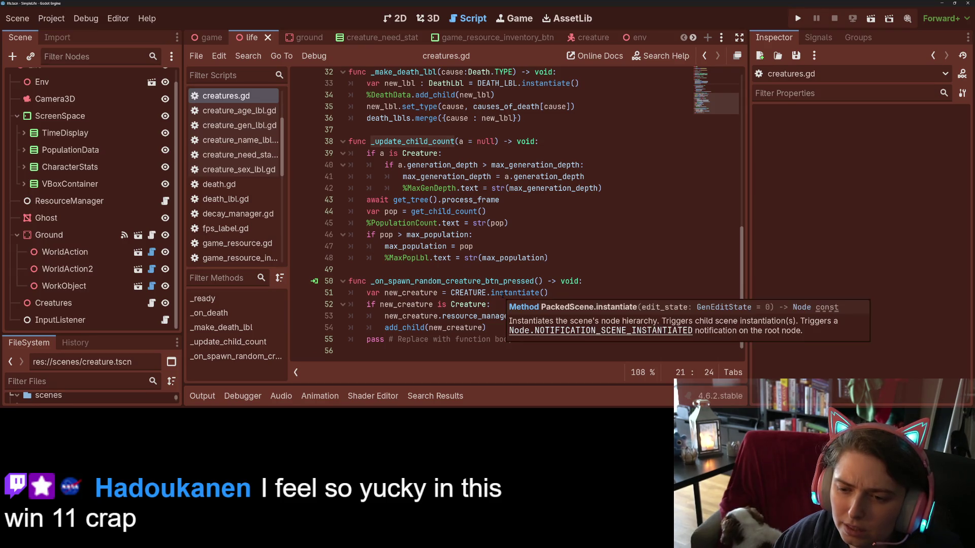
left_click(525, 333)
key("shift+Home")
key("BackSpace")
key("BackSpace")
left_click(508, 281)
double_click(447, 280)
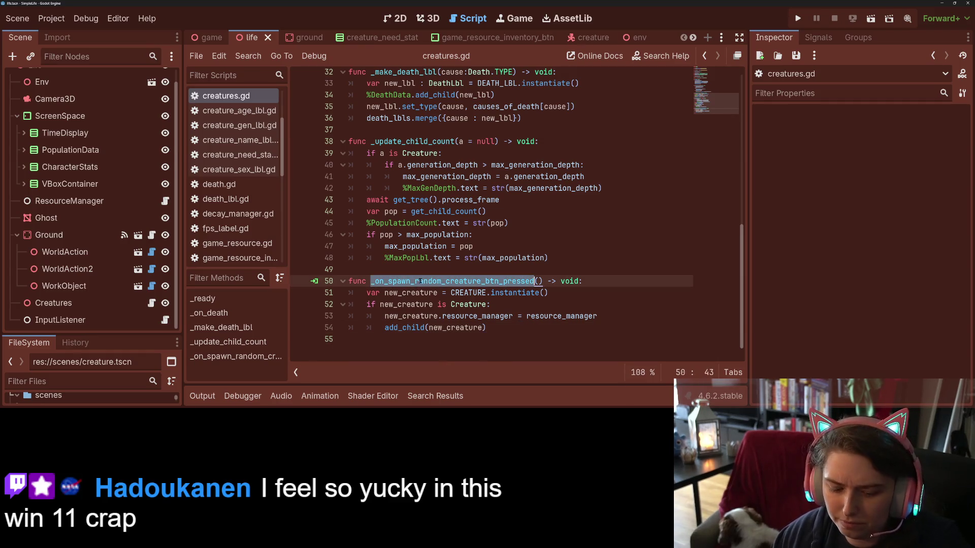
scroll(508, 213, "up", 3)
scroll(440, 290, "up", 8)
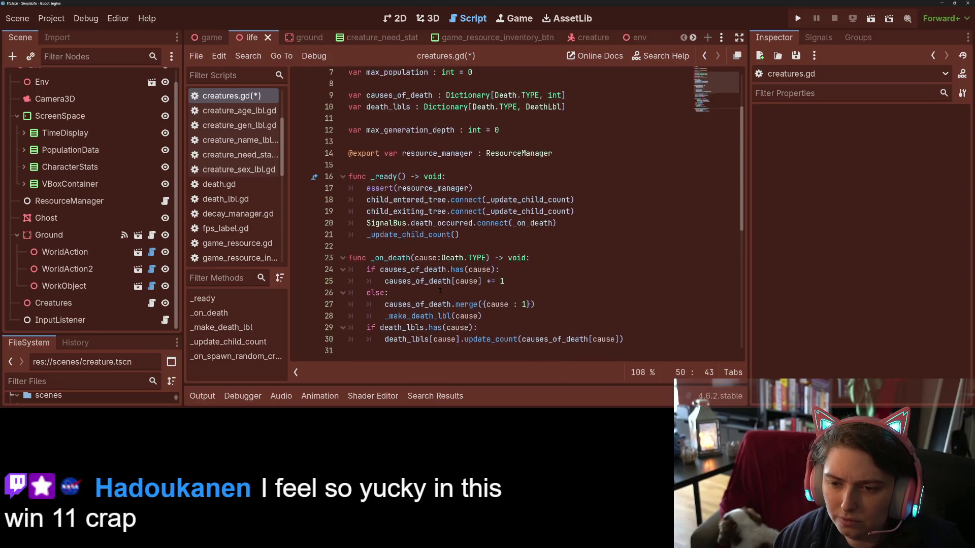
key("ctrl+s")
- Add 'for _i in 10: _on_spawn_random_creature_btn_pressed()' to the end of _ready and save
scroll(439, 290, "down", 2)
left_click(487, 234)
key("Return")
type("for _i in")
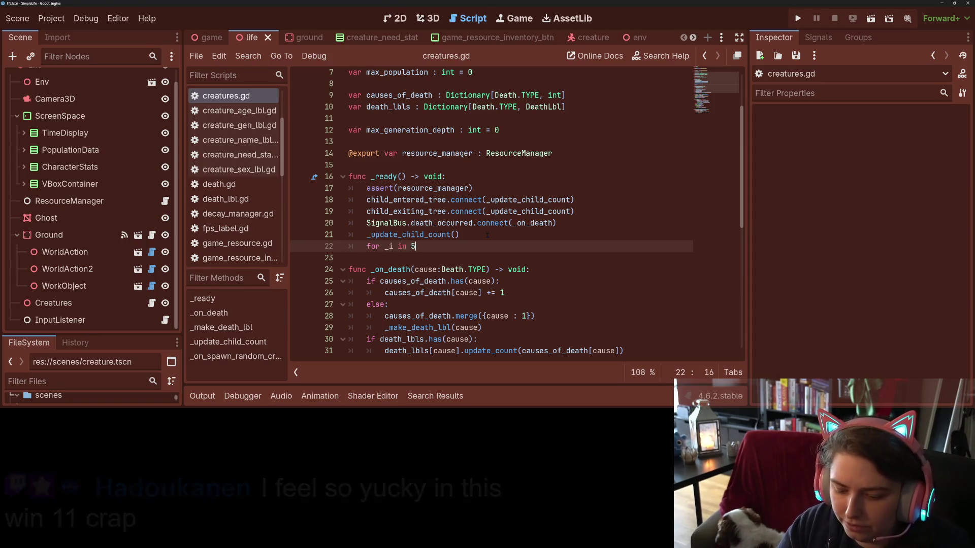
type(" 10:")
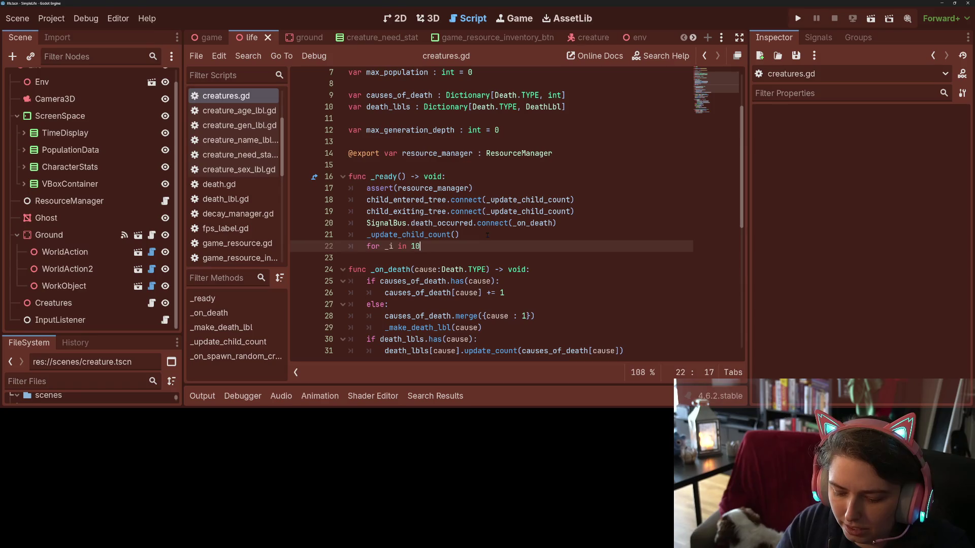
key("Return")
type("_on_spawn_random_creature_btn_pressed")
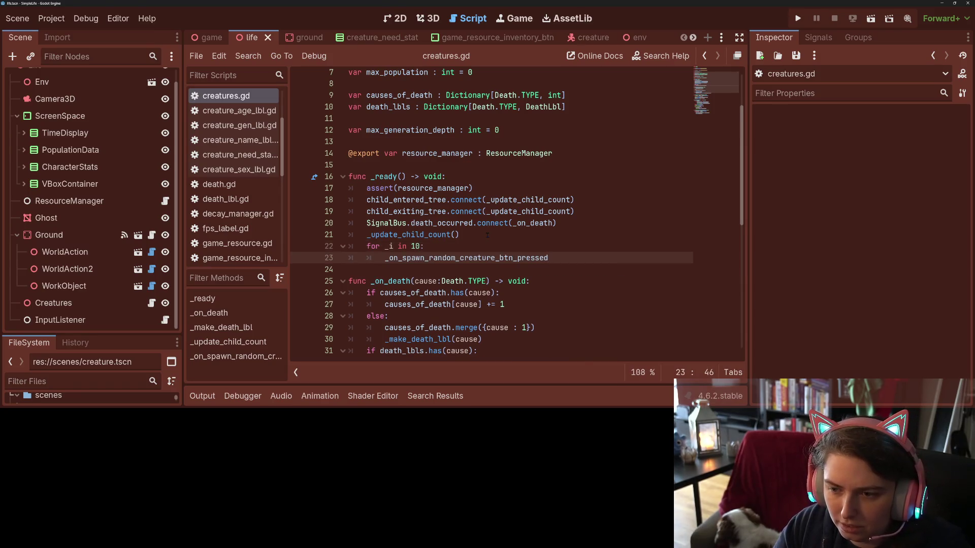
type("()")
key("ctrl+s")
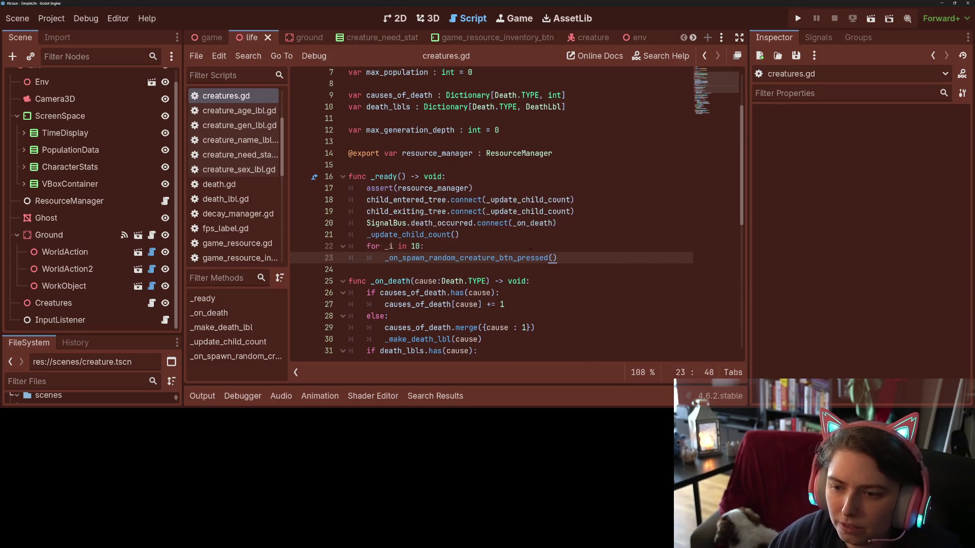
left_click(525, 258)
double_click(524, 258)
left_click(585, 256)
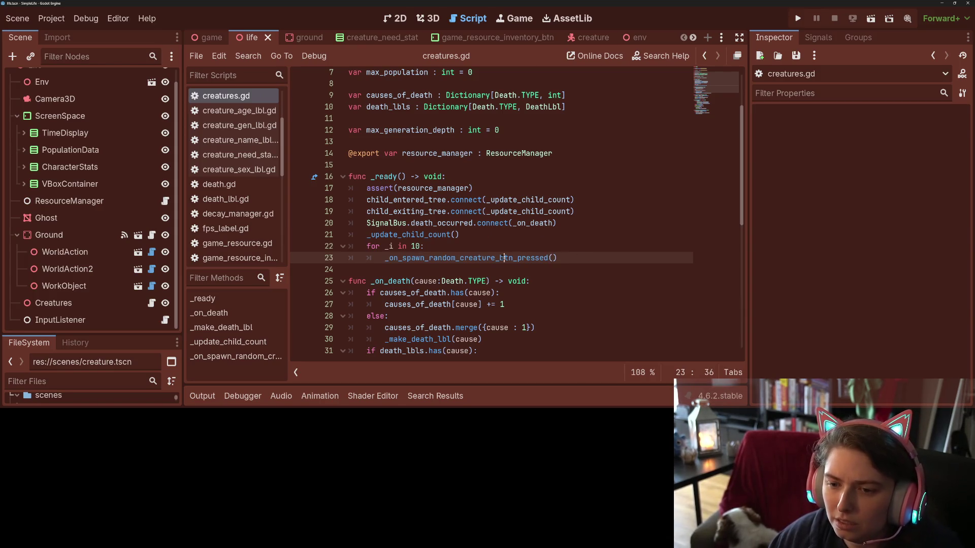
left_click(587, 257)
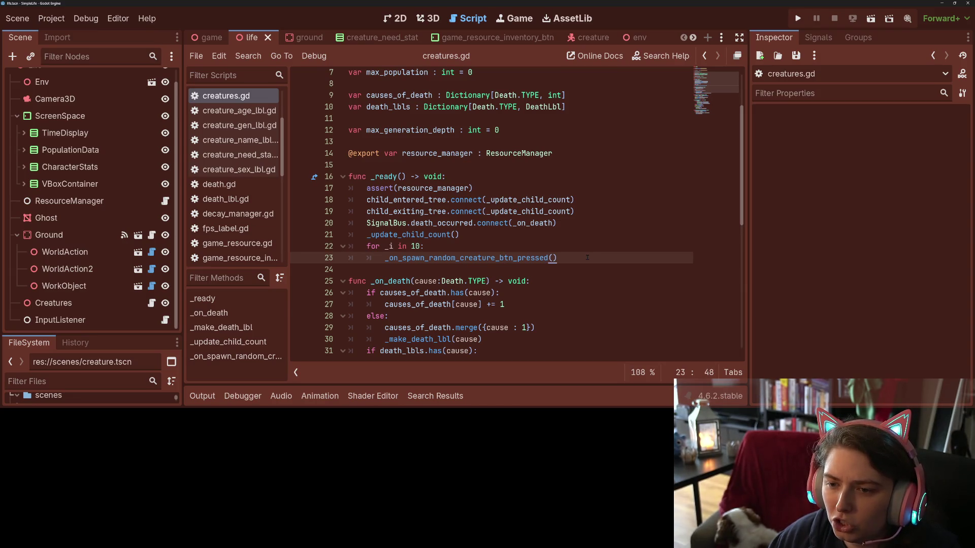
scroll(587, 258, "down", 8)
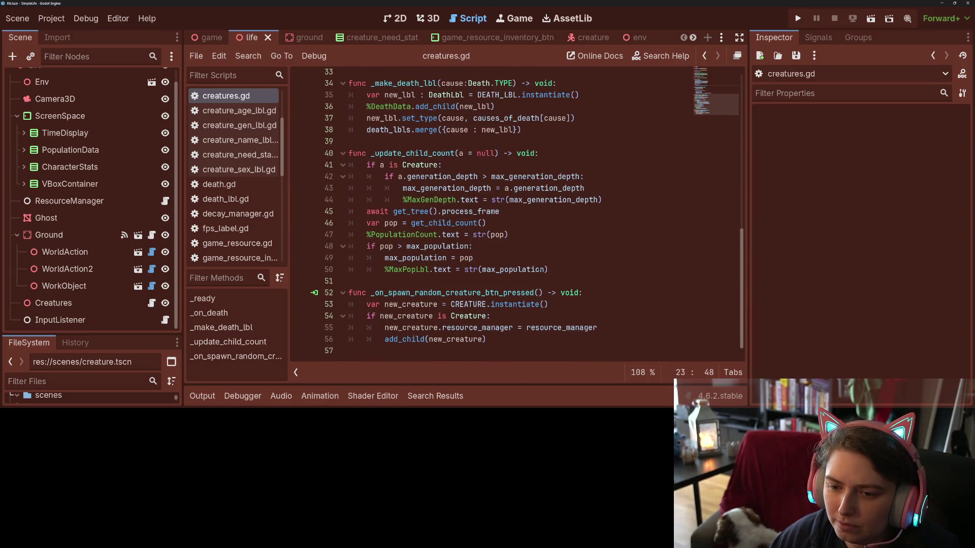
- Inspect the CREATURE constant, _update_child_count and its generation_depth check in creatures.gd
left_click(491, 304)
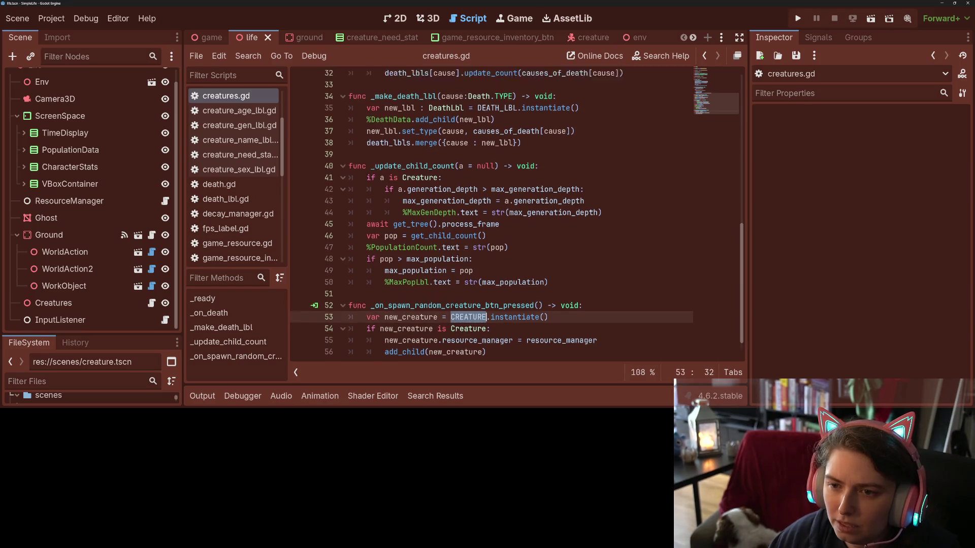
scroll(491, 304, "up", 3)
double_click(420, 258)
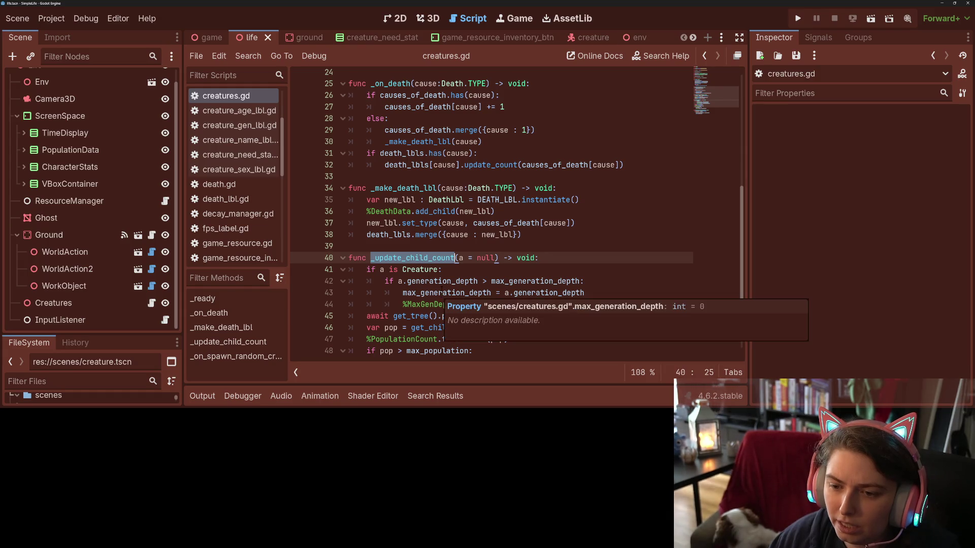
double_click(443, 281)
left_click(430, 293)
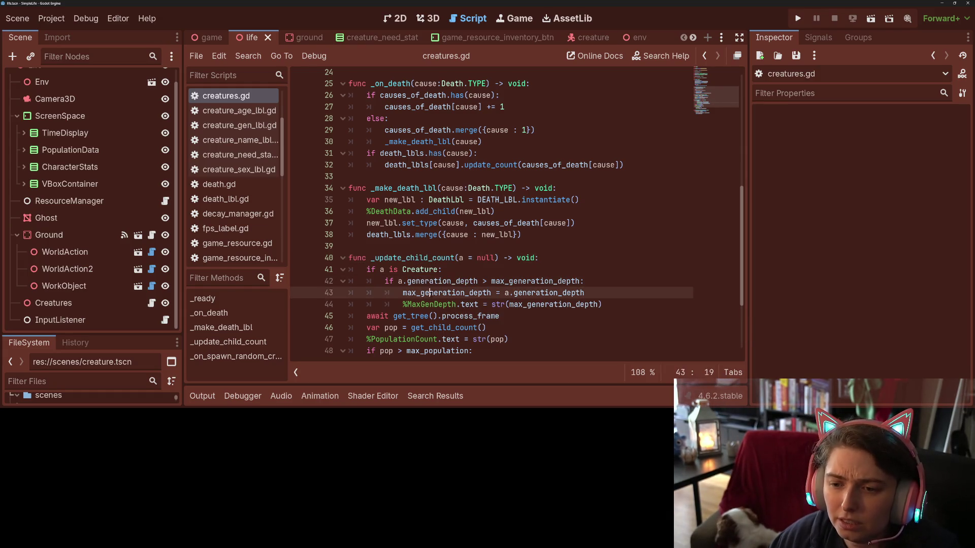
scroll(430, 293, "up", 8)
- Declare a uid_count variable below the resource_manager export and save creatures.gd
left_click(573, 232)
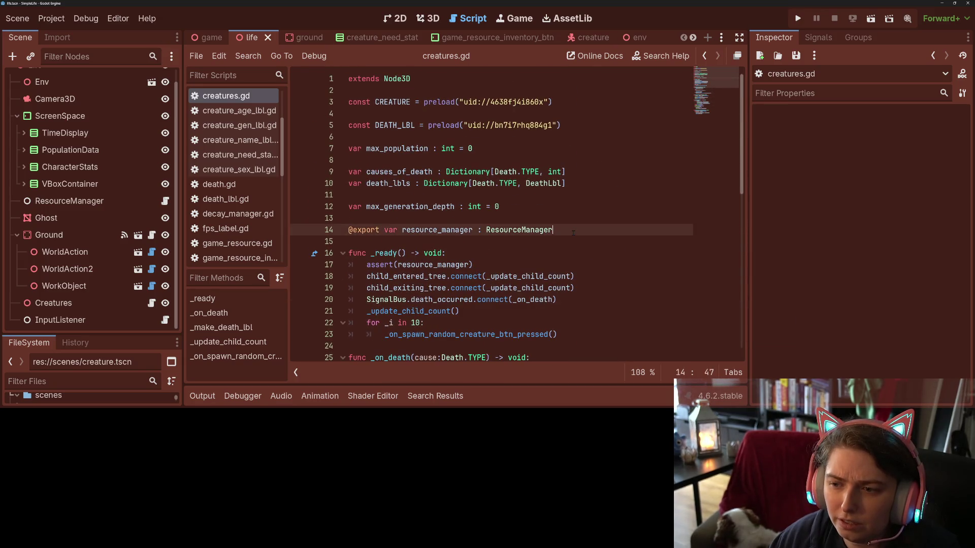
key("Return")
key("Return")
type("var ")
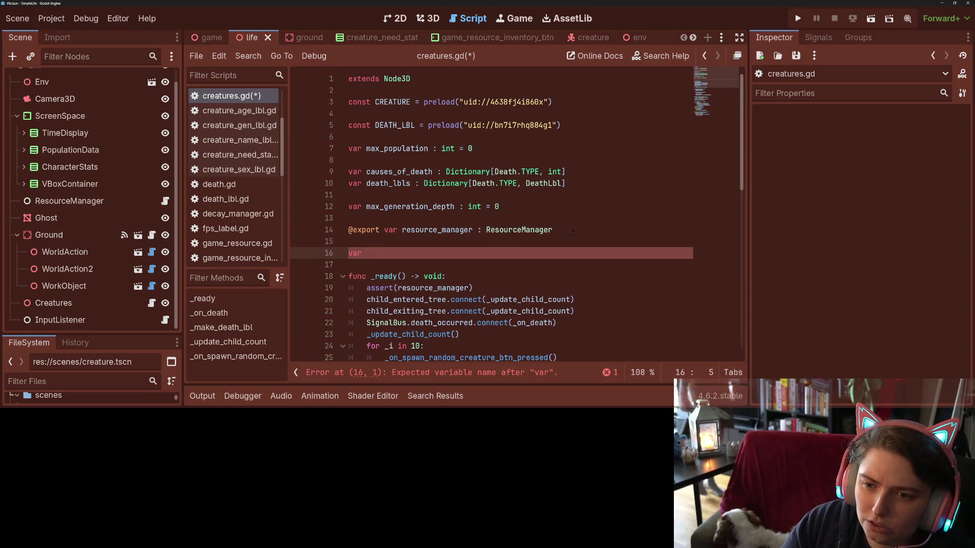
type("uni")
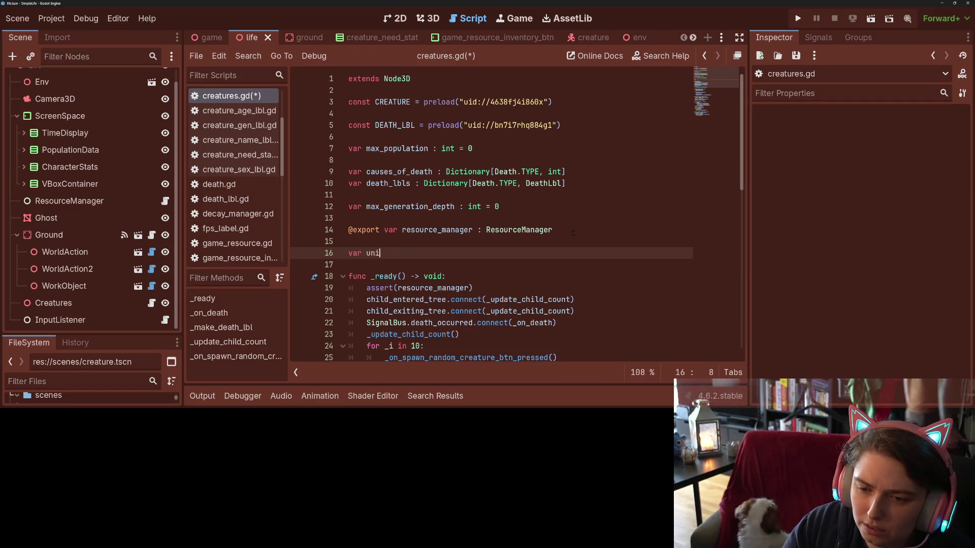
type("s")
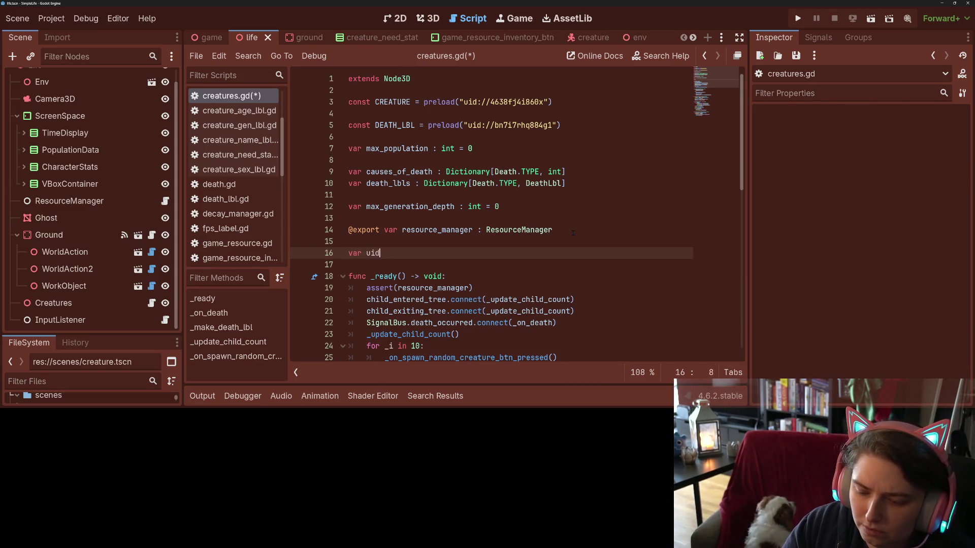
type("_cou")
type("nt : int")
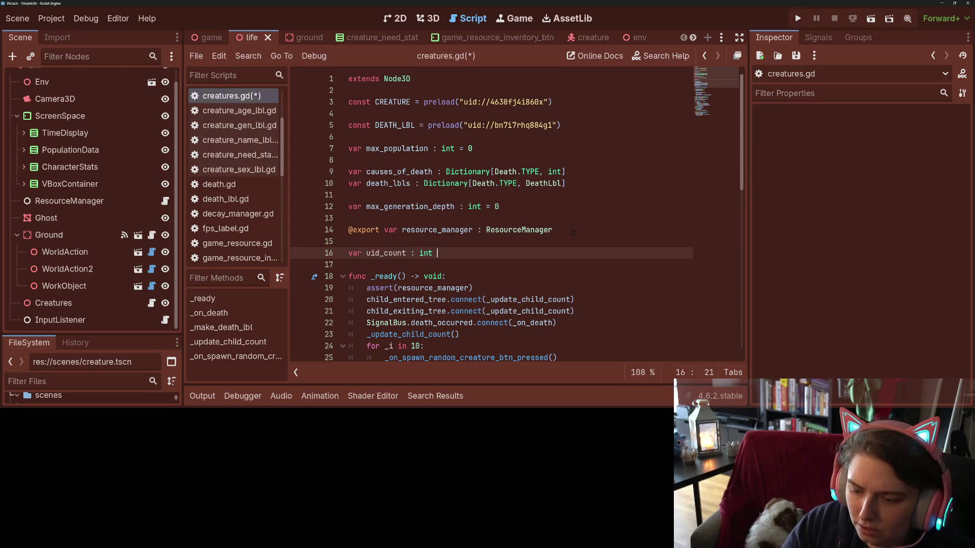
key("ctrl+s")
double_click(388, 253)
scroll(493, 304, "down", 10)
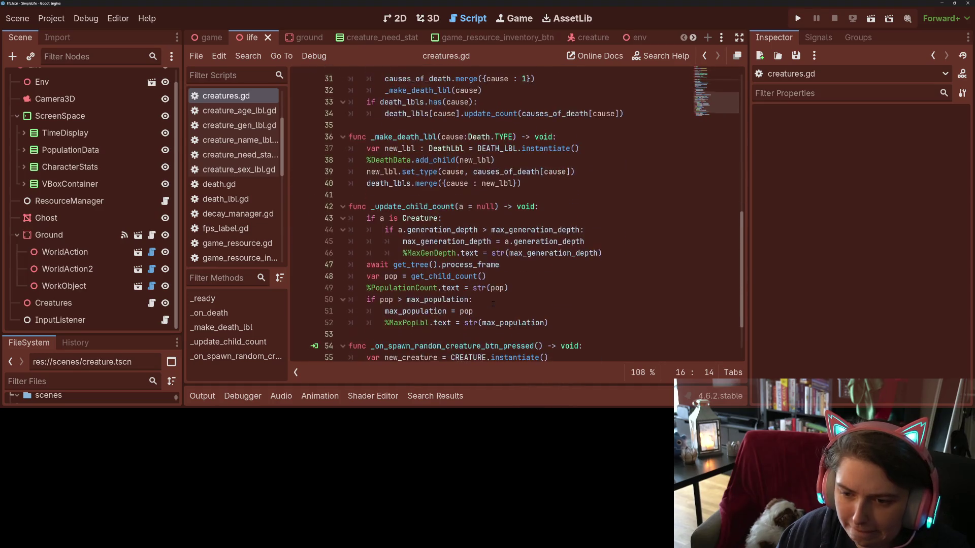
scroll(493, 303, "down", 2)
- Insert 'uid_count += 1' under 'if a is Creature:' in _update_child_count
left_click(438, 199)
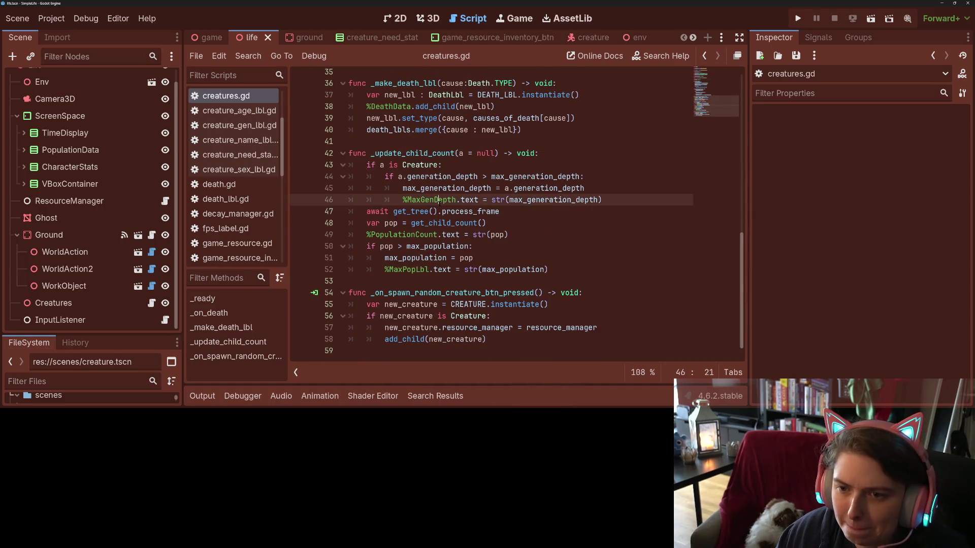
left_click(455, 164)
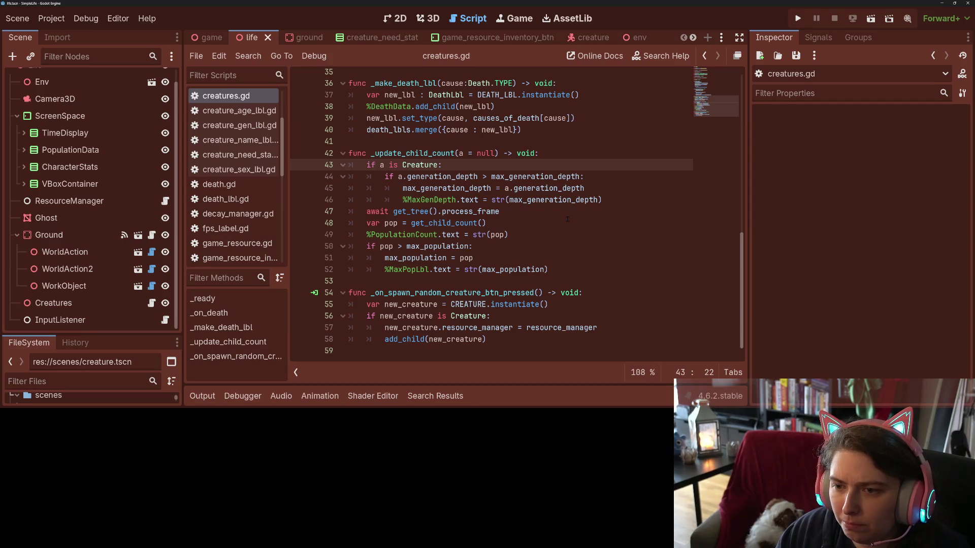
key("Return")
type("uid_count += 1")
key("Escape")
key("Up")
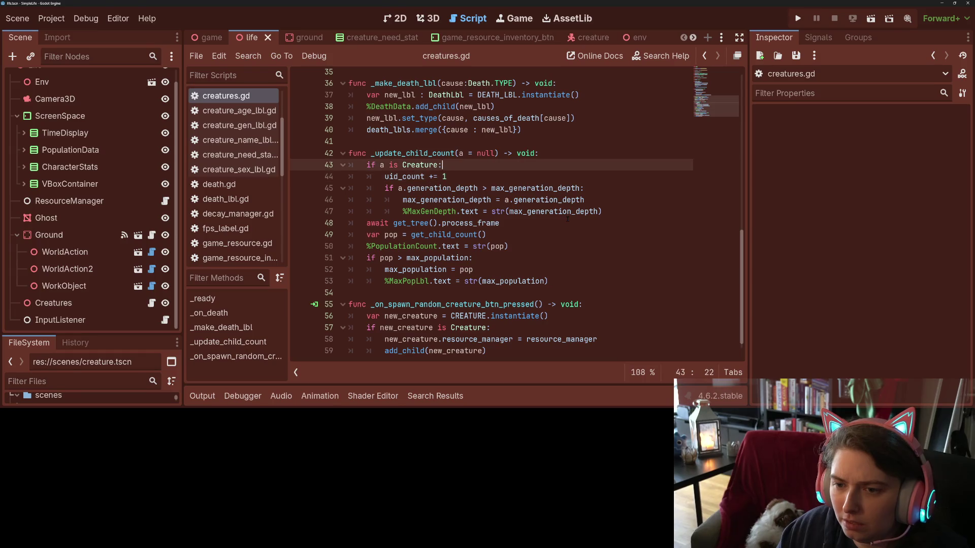
key("Return")
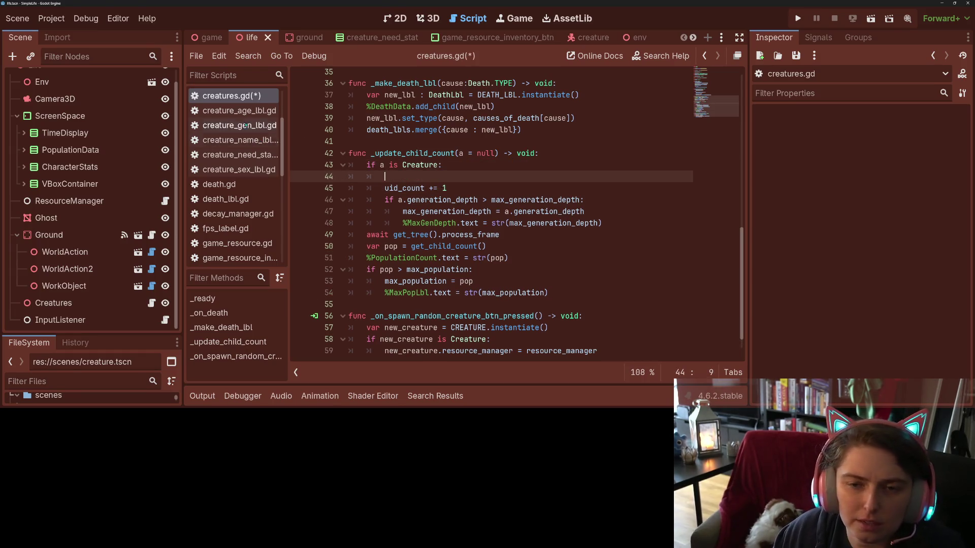
scroll(238, 125, "up", 2)
- Add 'var creature_uid : int = -1' after creature_name in creature.gd and save
left_click(238, 125)
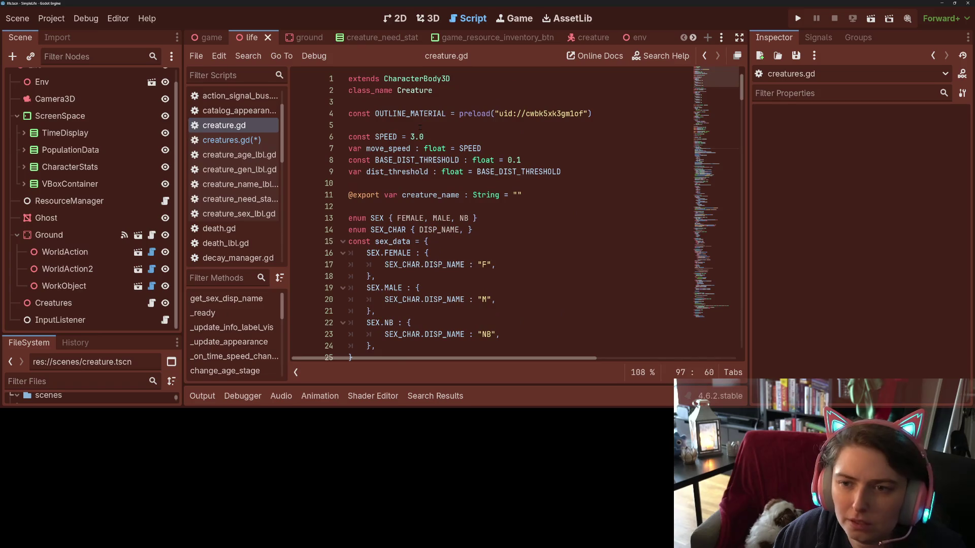
left_click(409, 203)
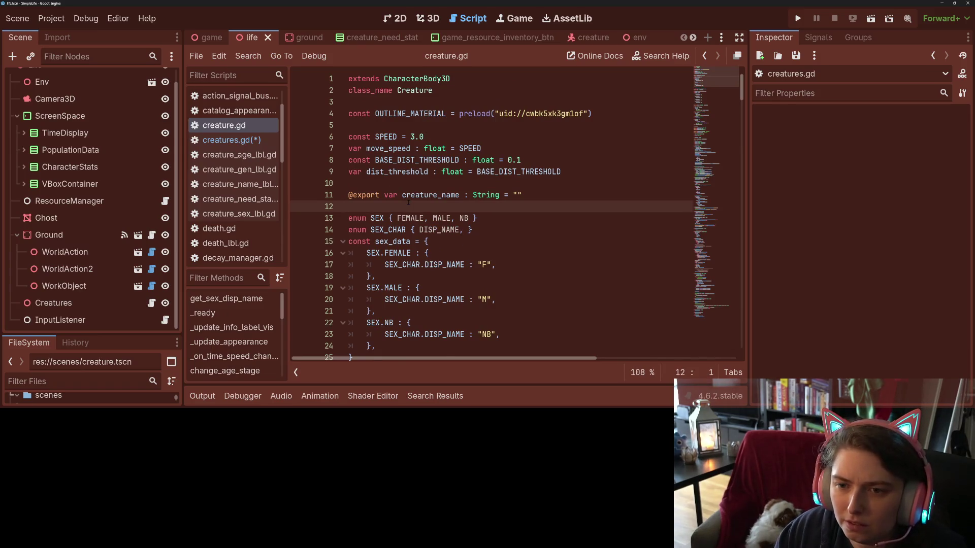
key("Return")
key("Up")
type("var creature_uid : ")
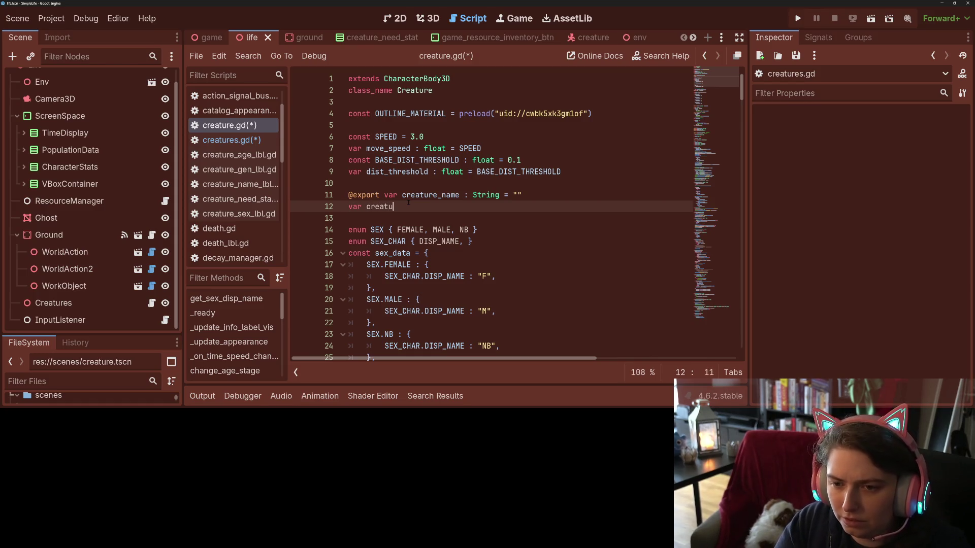
type("int = -1")
key("ctrl+s")
double_click(408, 206)
- Add 'a.creature_uid = uid_count' in creatures.gd's _update_child_count and save
left_click(246, 140)
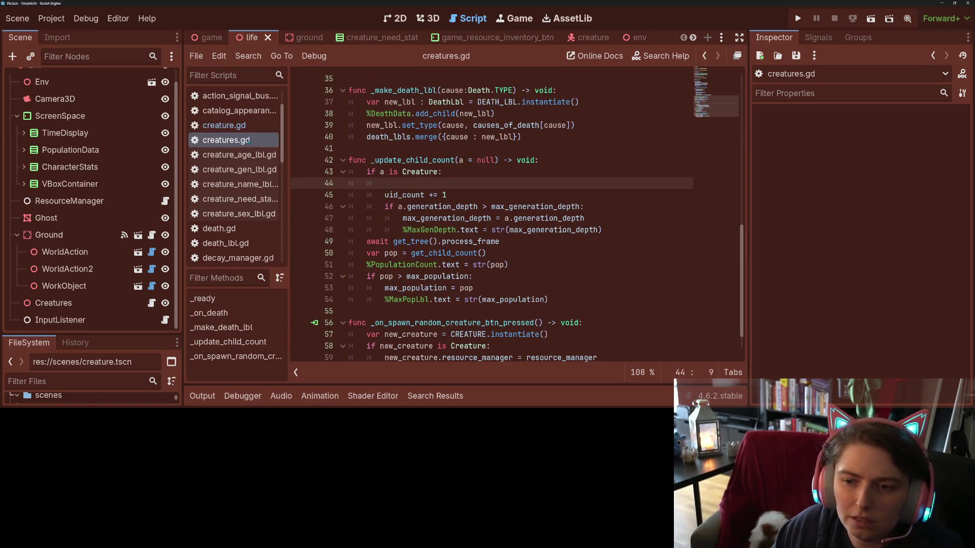
type("a.creature_uid ")
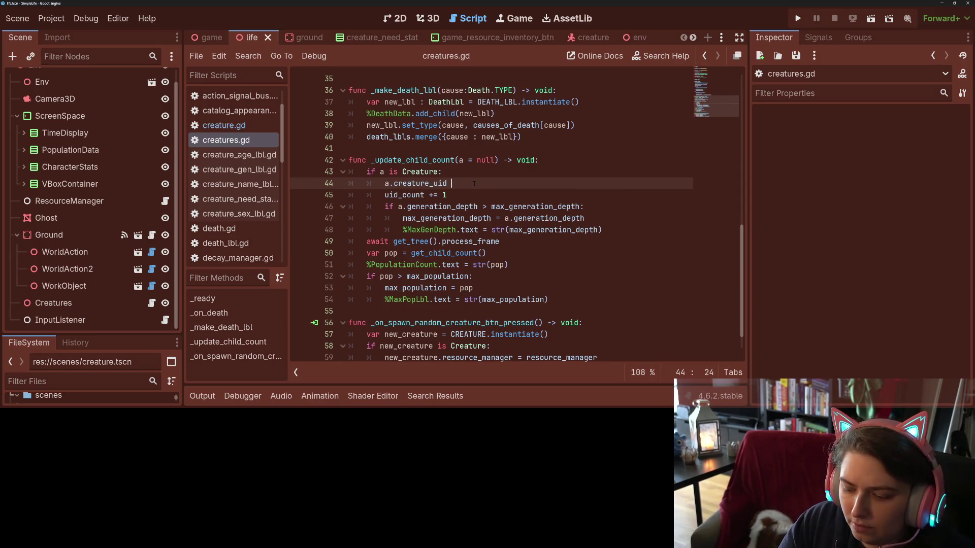
type("= ui")
key("Return")
key("ctrl+s")
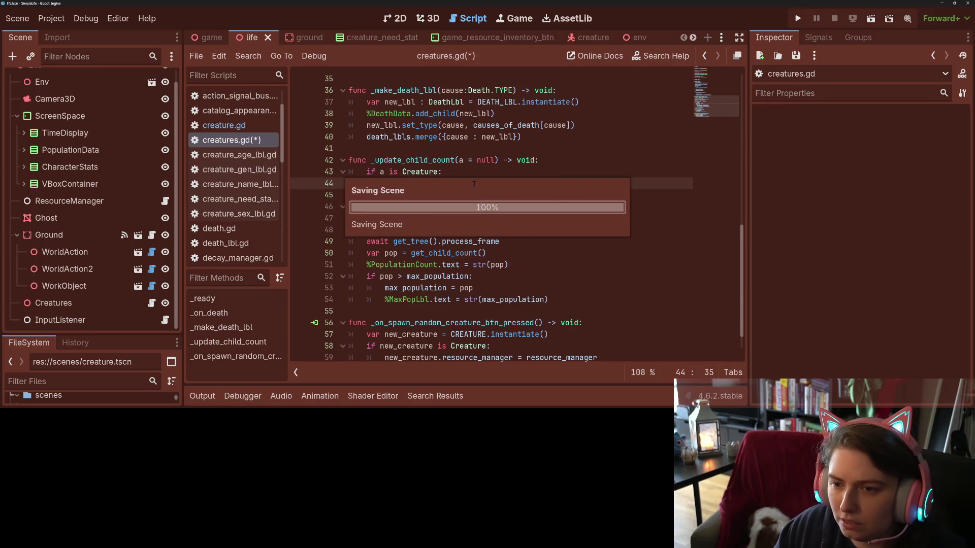
left_click(470, 192)
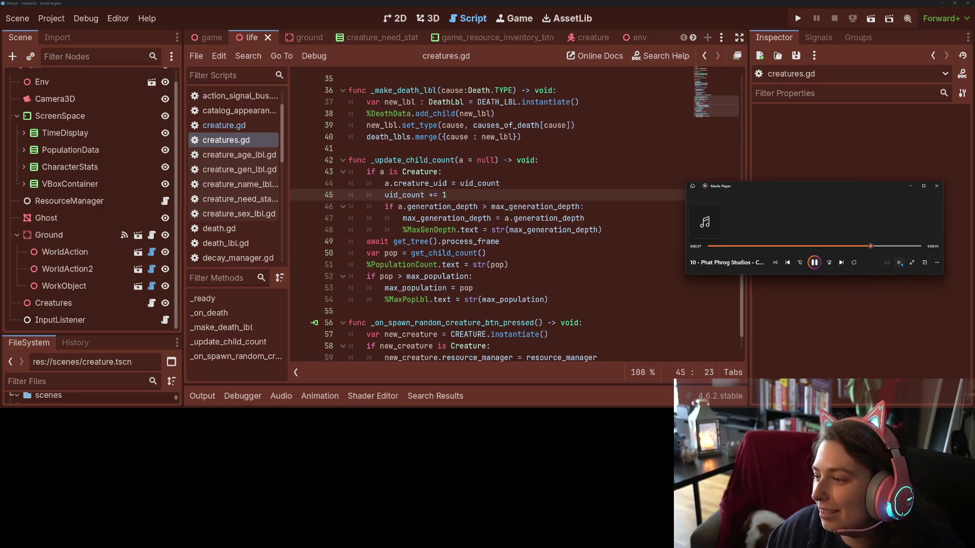
- Adjust the music volume, then launch the project with Run Project
left_click(894, 262)
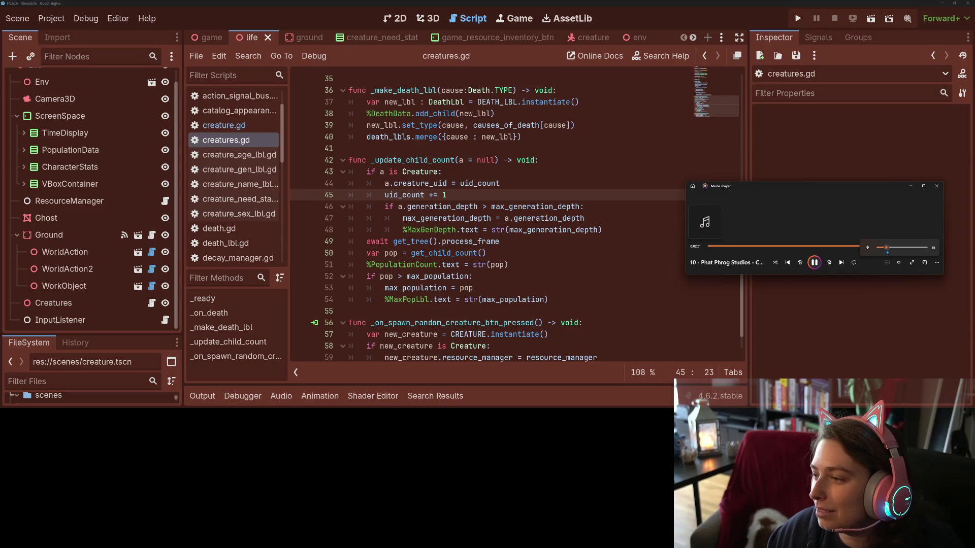
left_click(859, 152)
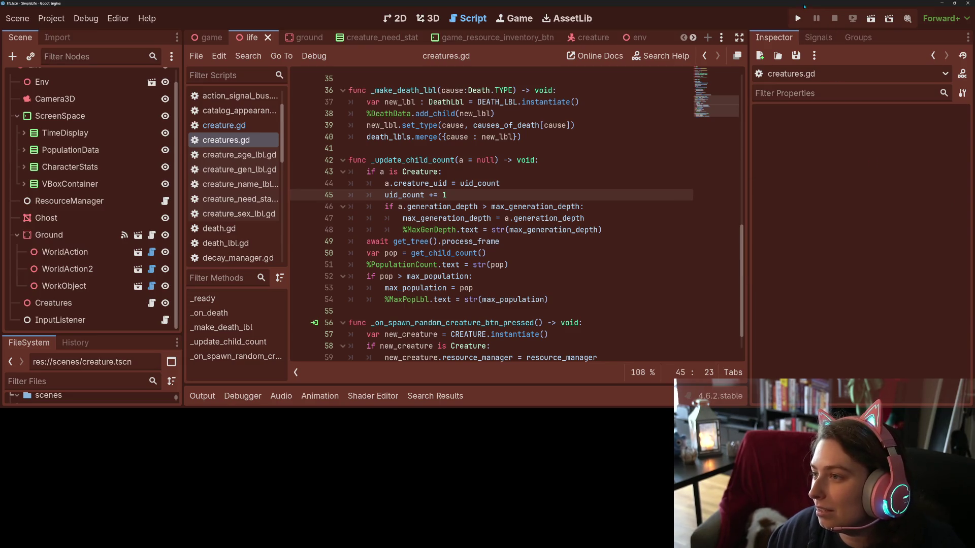
left_click(798, 18)
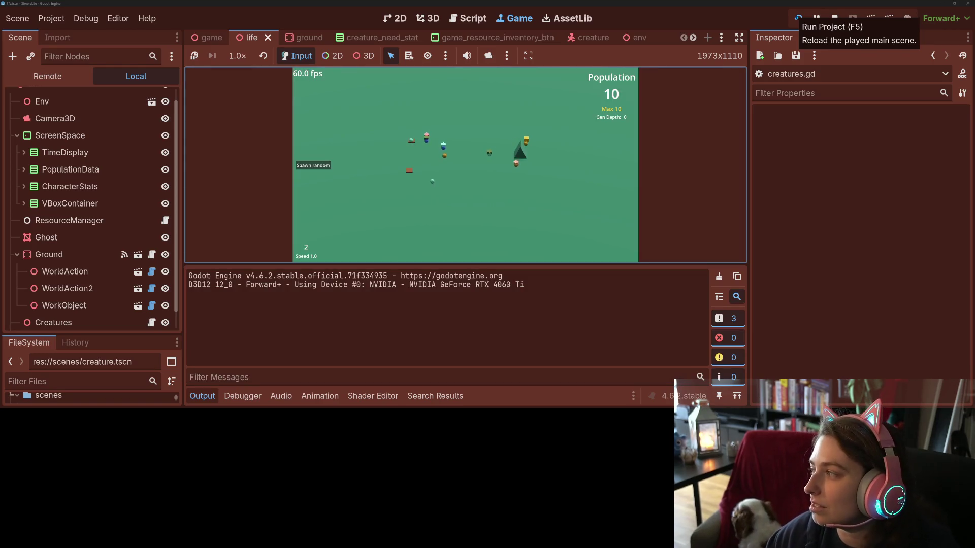
- Hide the Output panel and switch the simulation speed to 4x and back to 1x
left_click(202, 396)
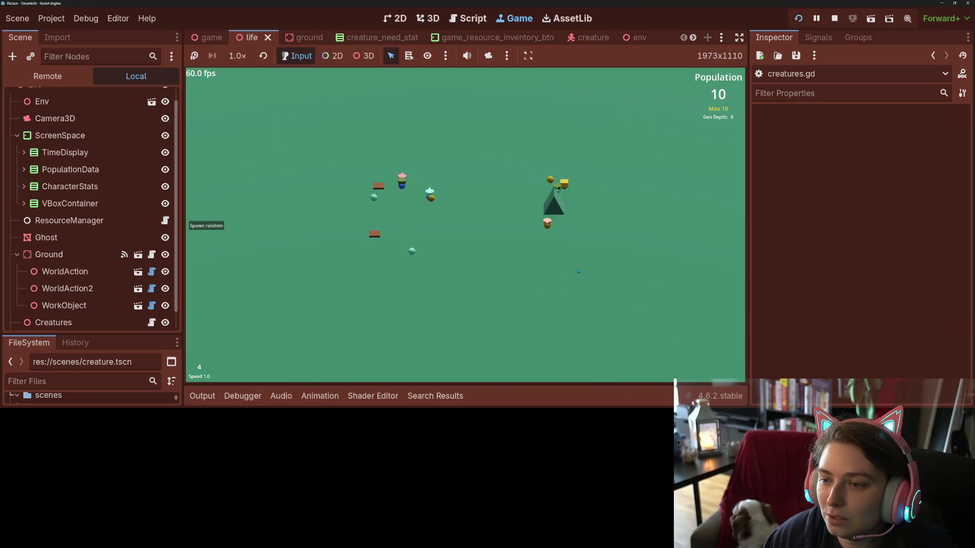
key("4")
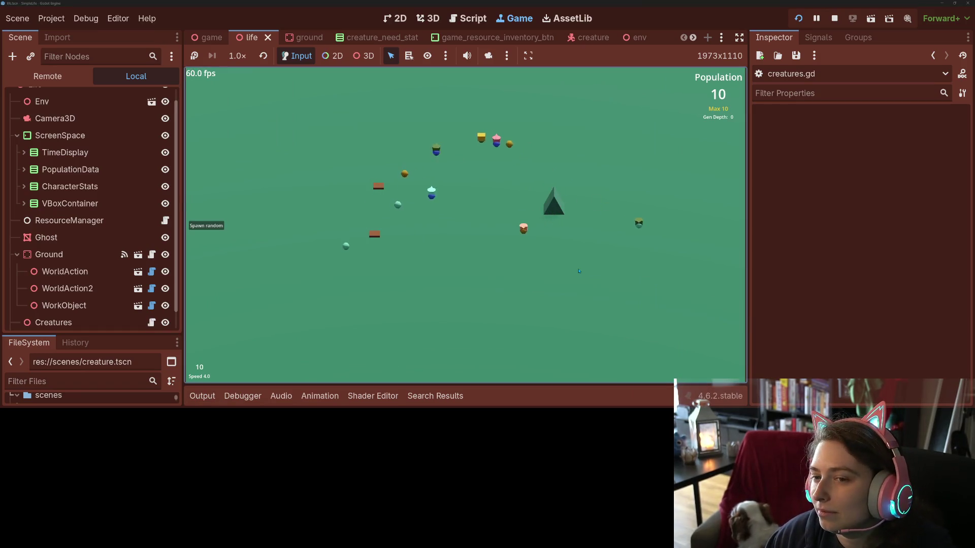
key("1")
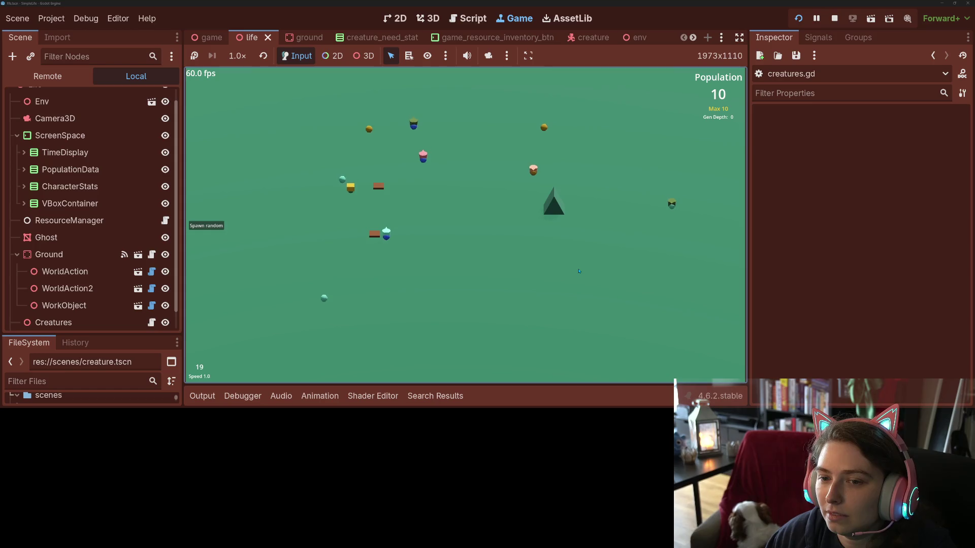
- Select a creature and show the Remote scene tree with Game > Life expanded
left_click(388, 233)
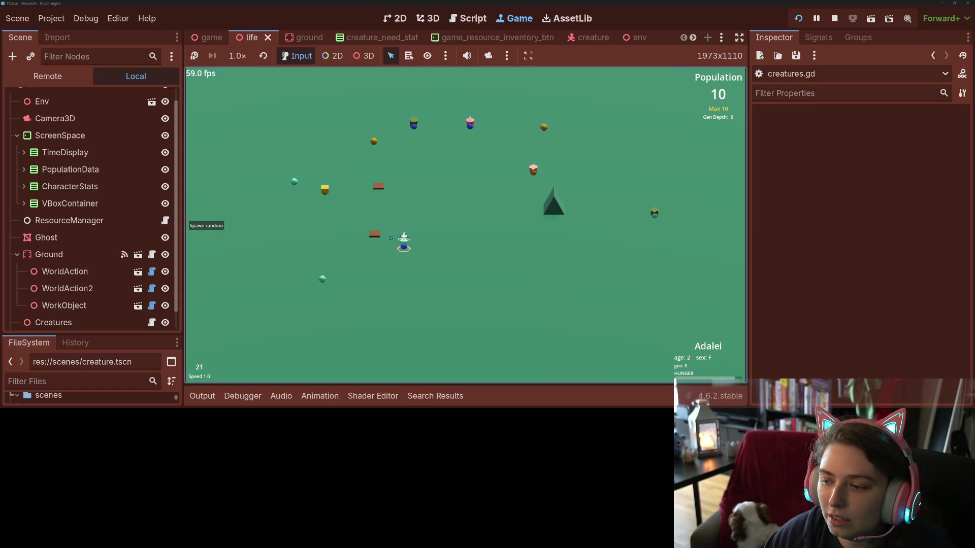
left_click(47, 77)
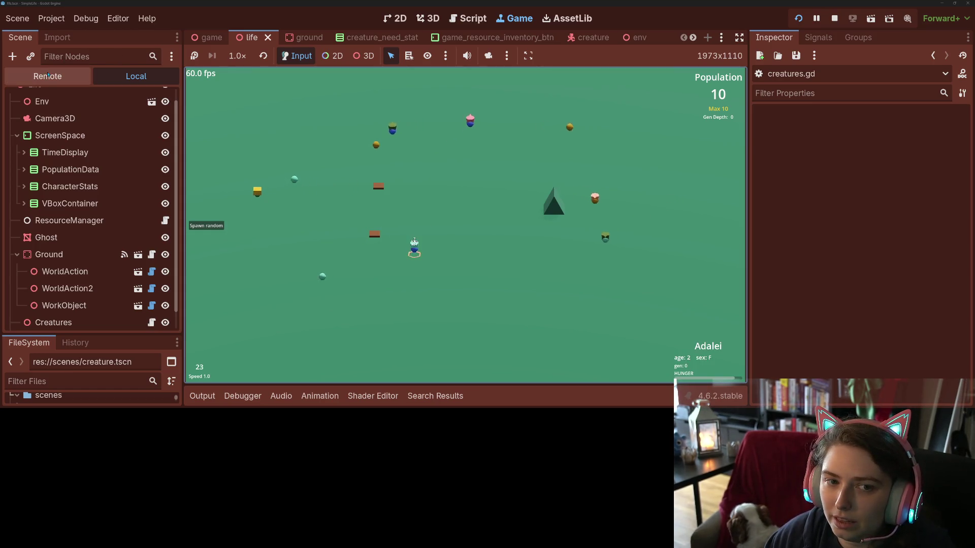
left_click(17, 182)
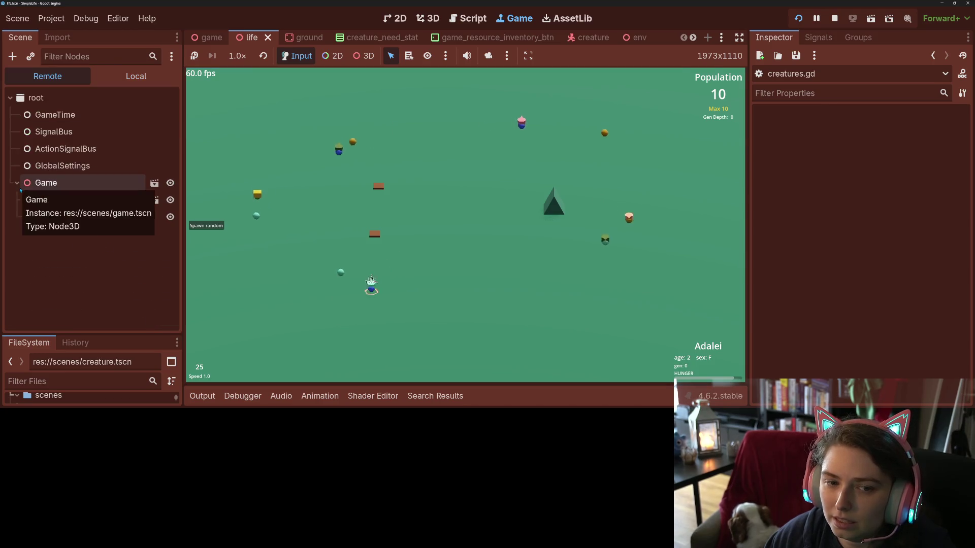
left_click(24, 199)
scroll(76, 229, "down", 2)
- Spawn two random creatures and inspect the Creatures node and the creature with UID 7
left_click(211, 226)
left_click(211, 226)
left_click(211, 225)
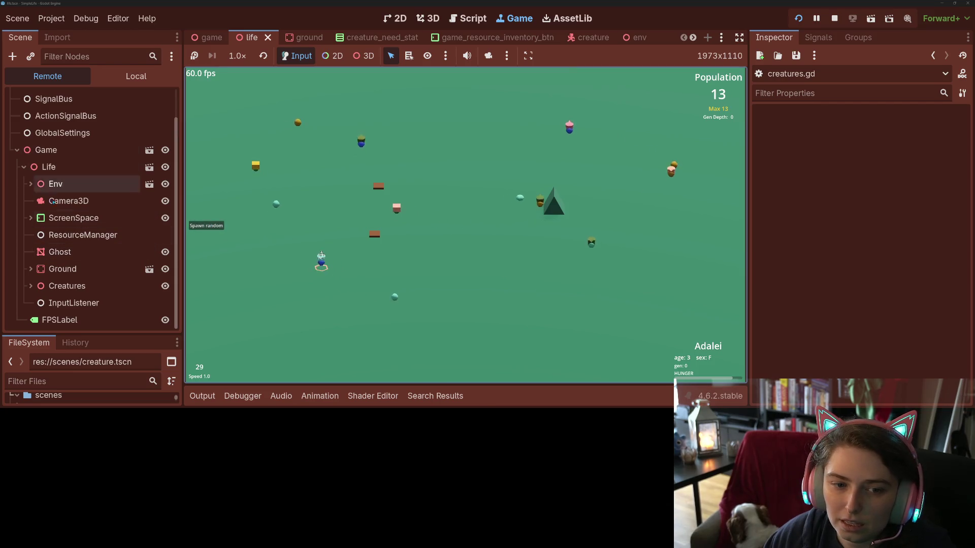
left_click(56, 289)
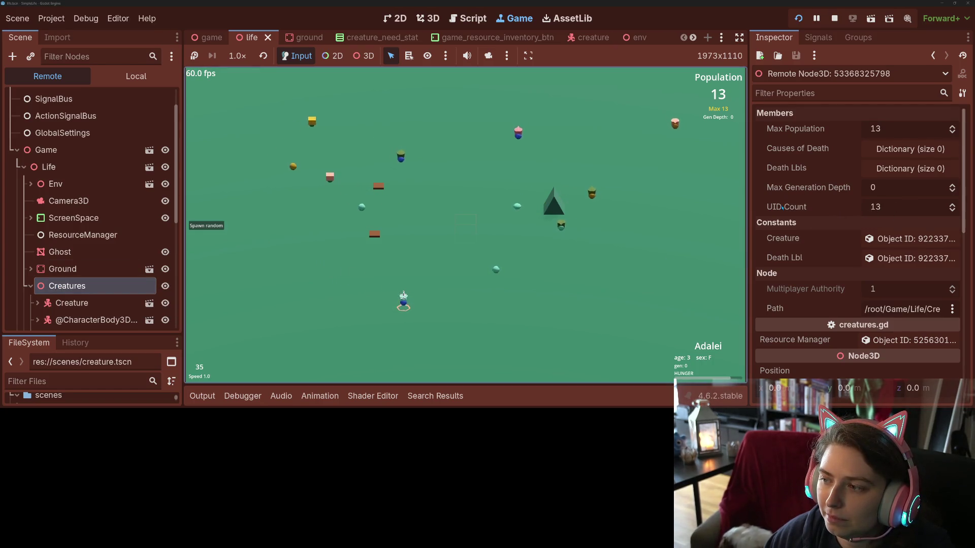
scroll(75, 307, "down", 1)
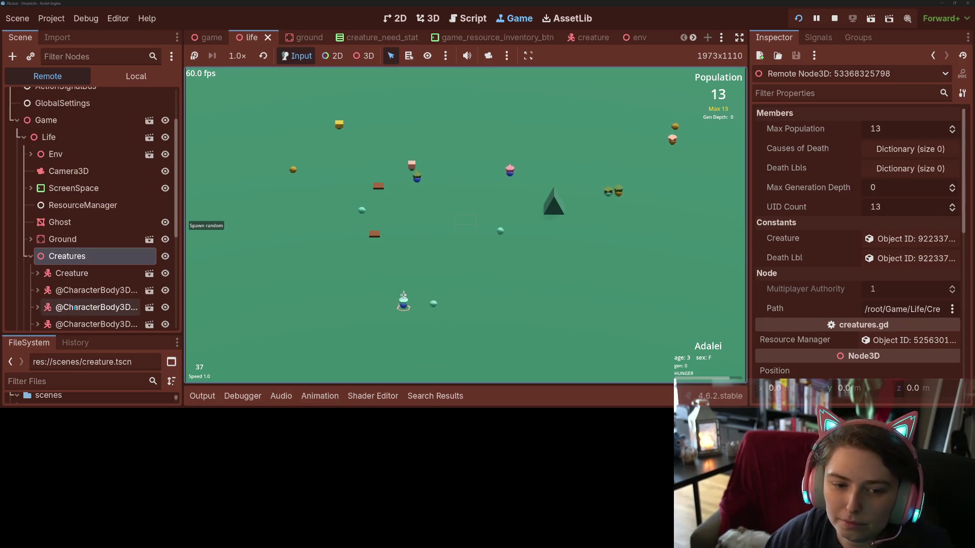
left_click(79, 306)
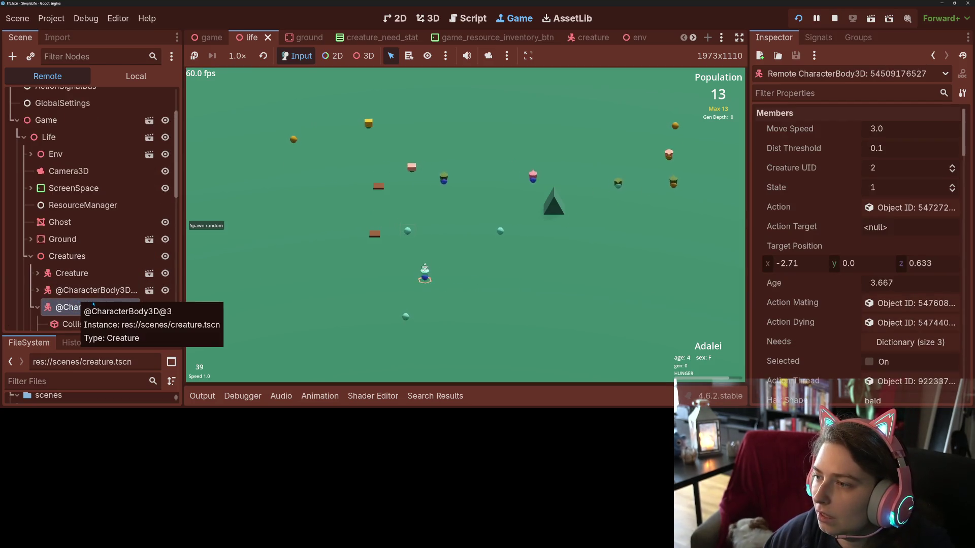
scroll(93, 285, "down", 5)
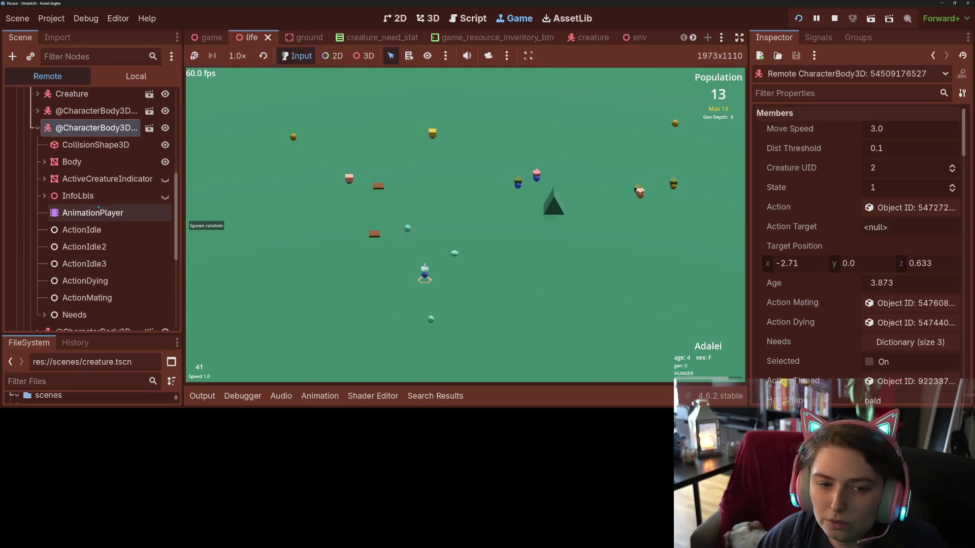
left_click(37, 128)
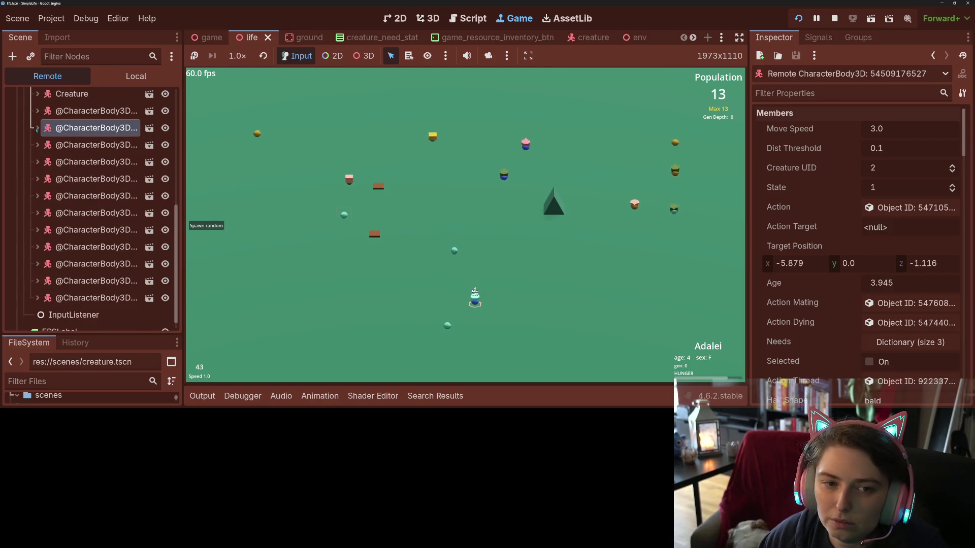
left_click(64, 217)
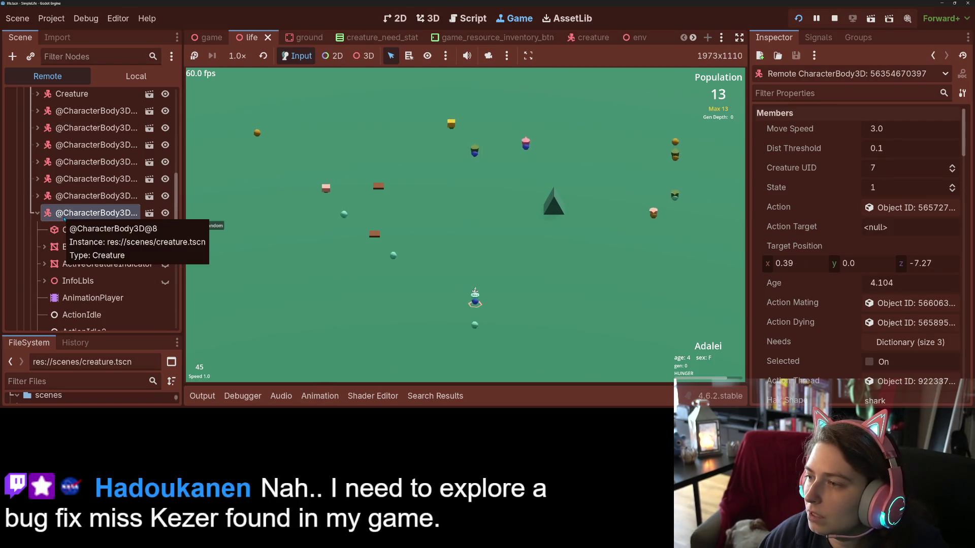
- Spawn four more creatures, inspect the new one with Creature UID 21, and set 4x speed
left_click(201, 226)
left_click(200, 226)
left_click(200, 226)
left_click(200, 226)
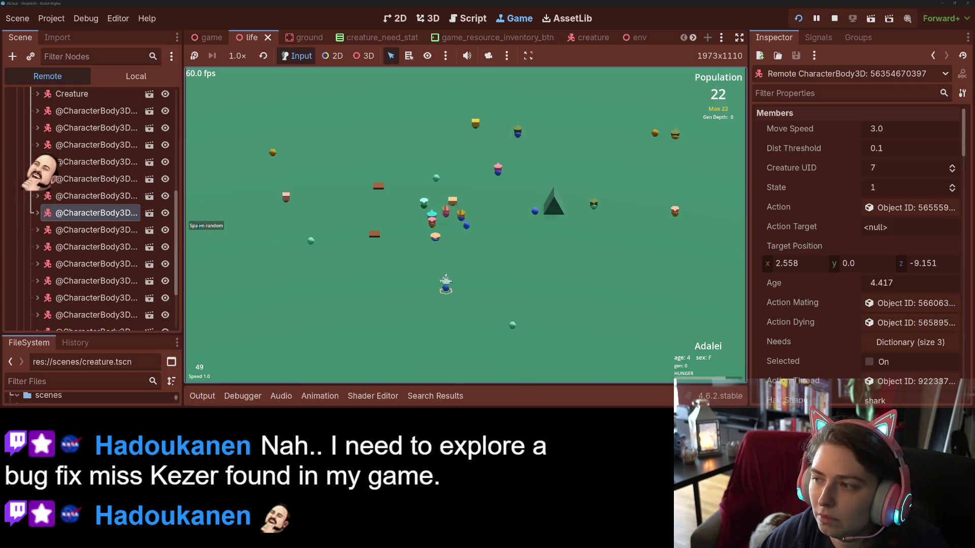
left_click(67, 288)
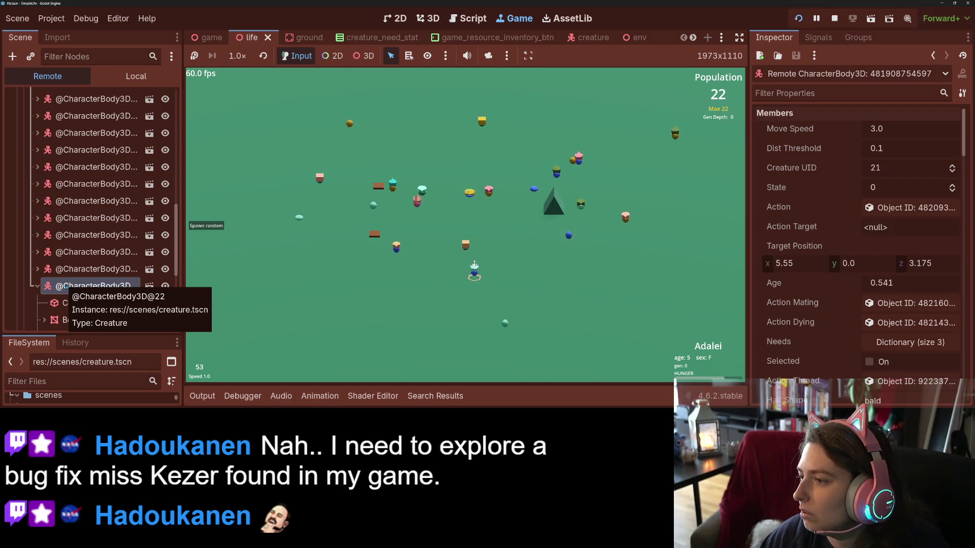
left_click(37, 286)
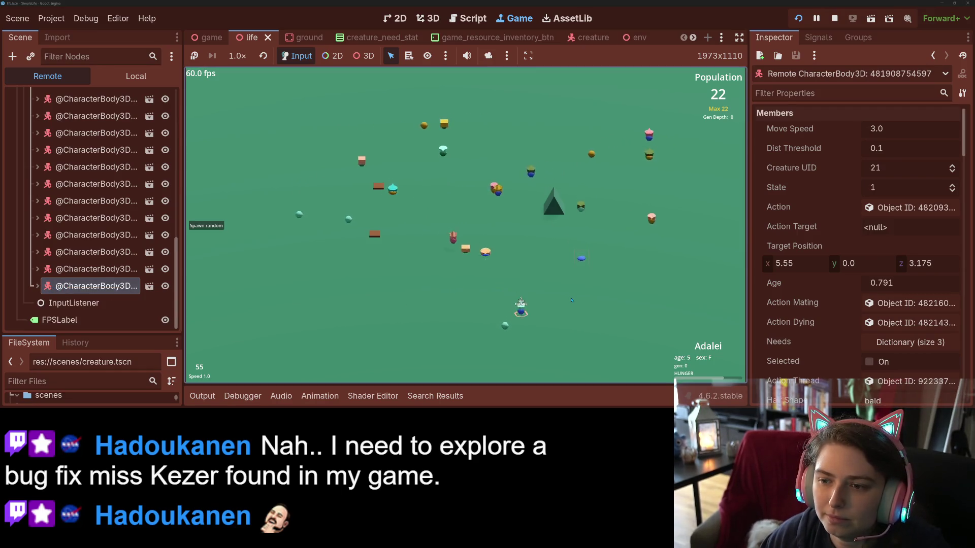
key("4")
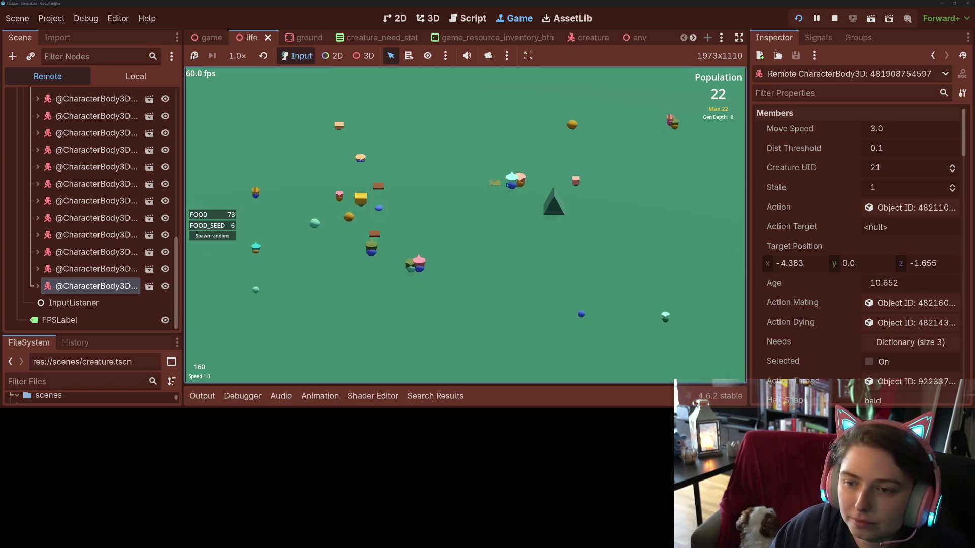
- Place a brown block, run at 4x, and inspect the Creatures node showing UID Count 28
left_click(468, 192)
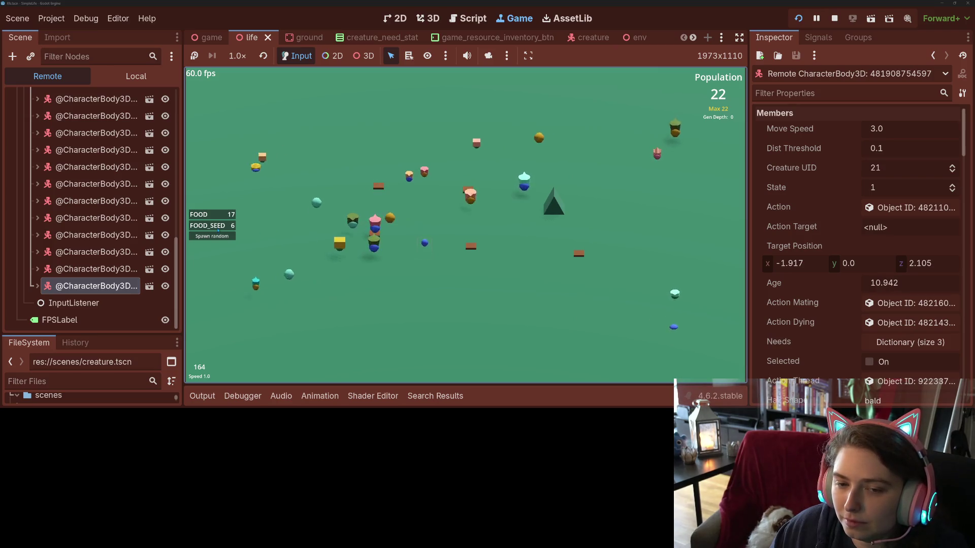
key("4")
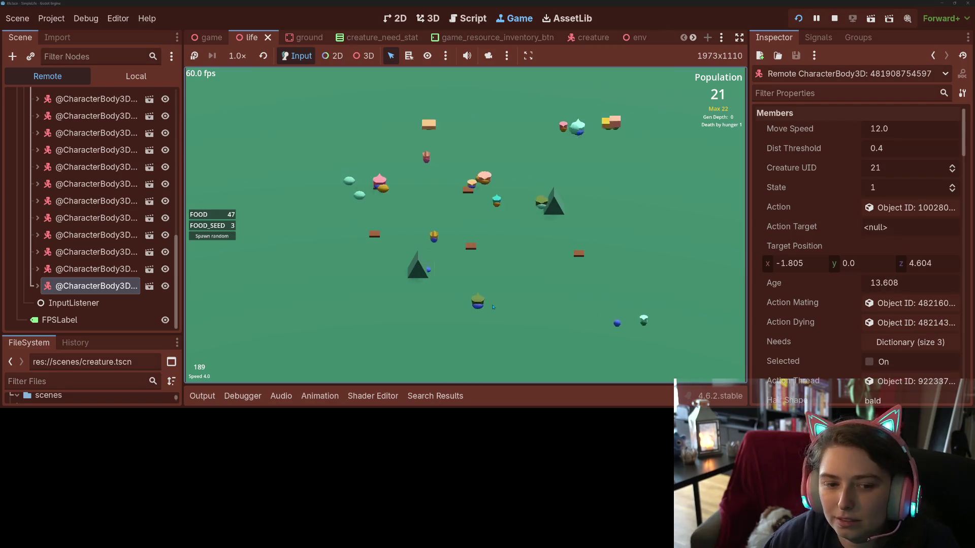
scroll(58, 193, "up", 6)
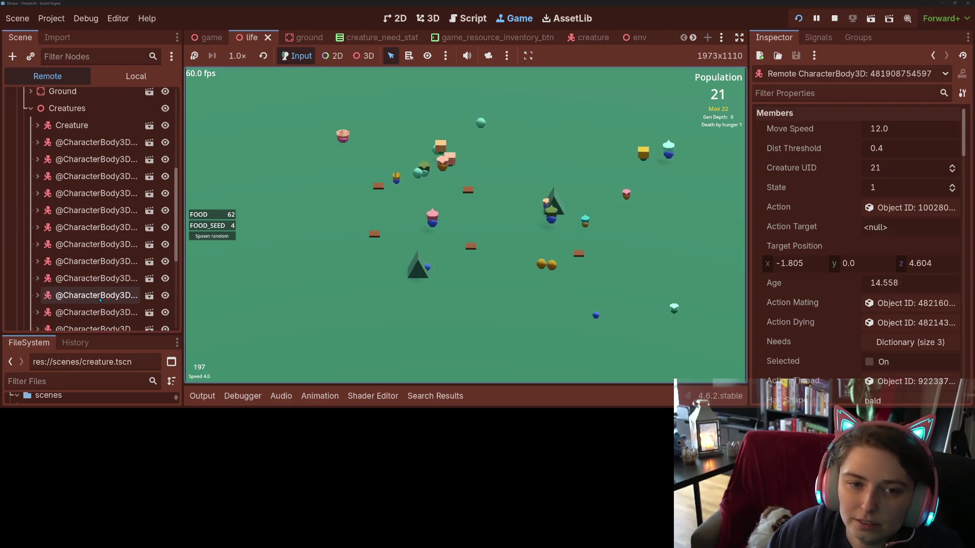
left_click(64, 168)
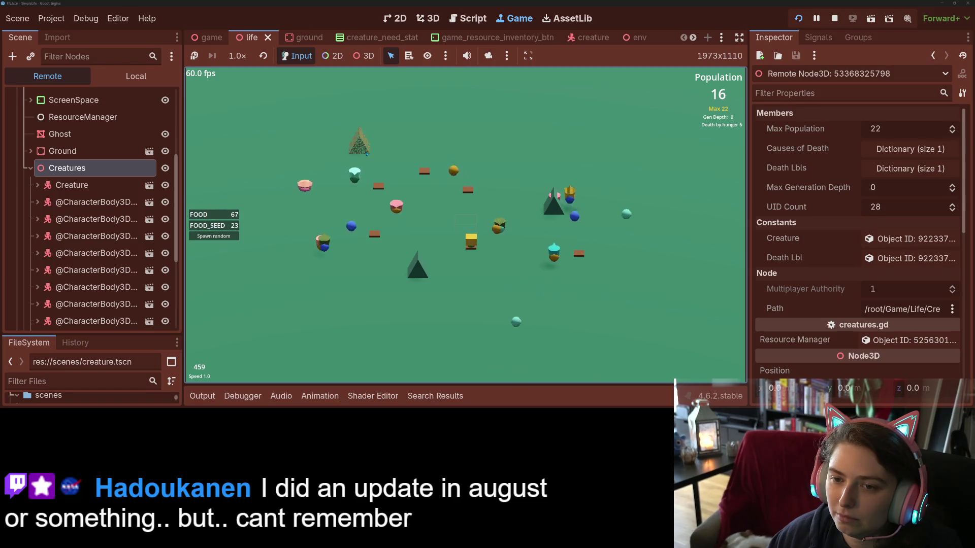
- Plant two trees, run at 4x, spawn a random creature, then stop the game
left_click(531, 152)
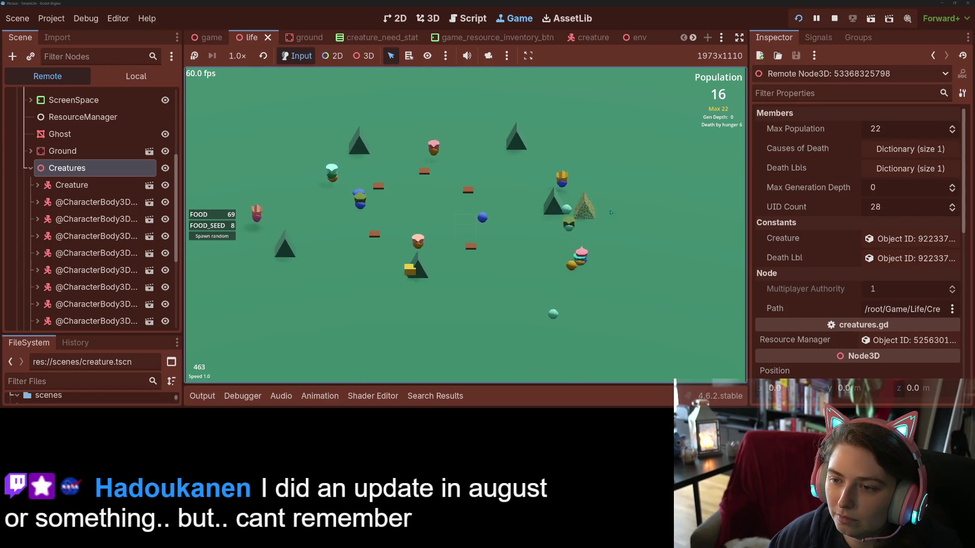
left_click(589, 158)
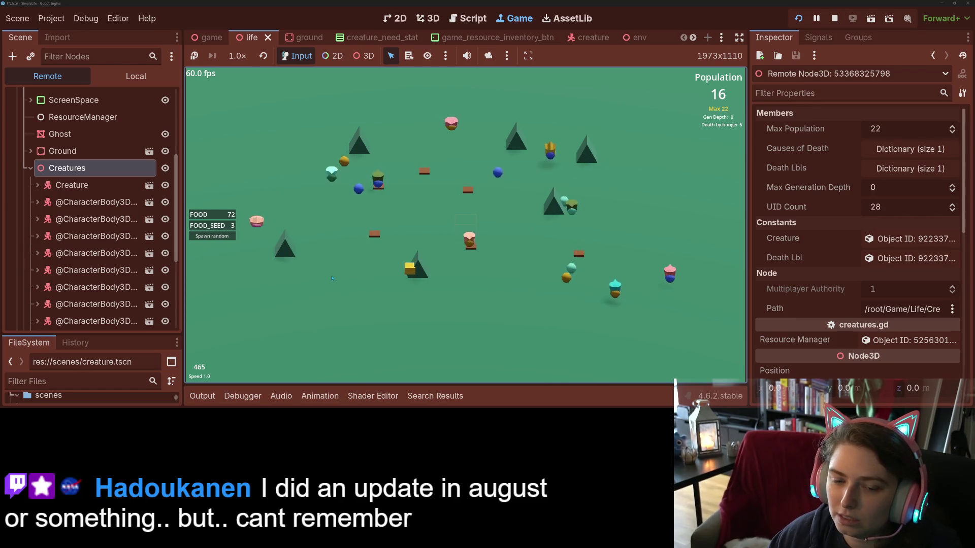
key("4")
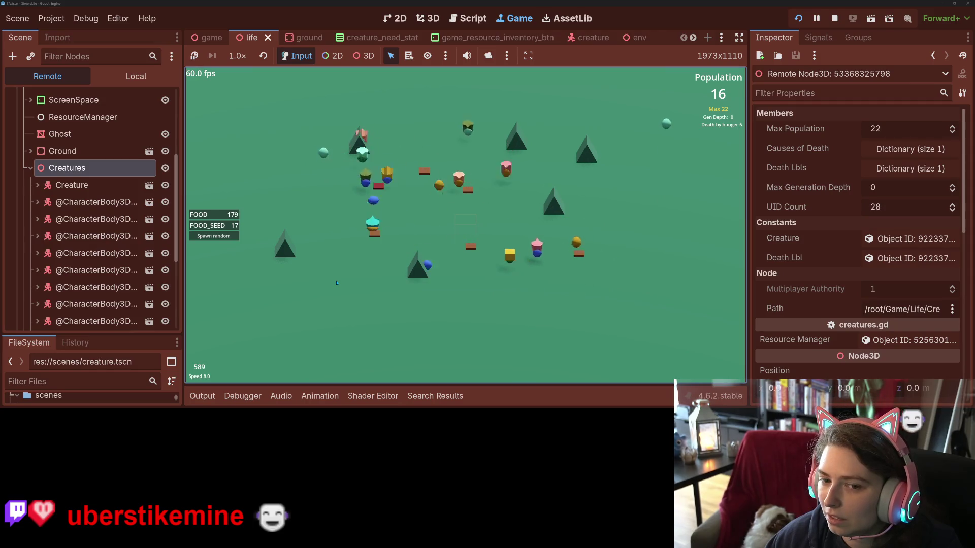
left_click(206, 239)
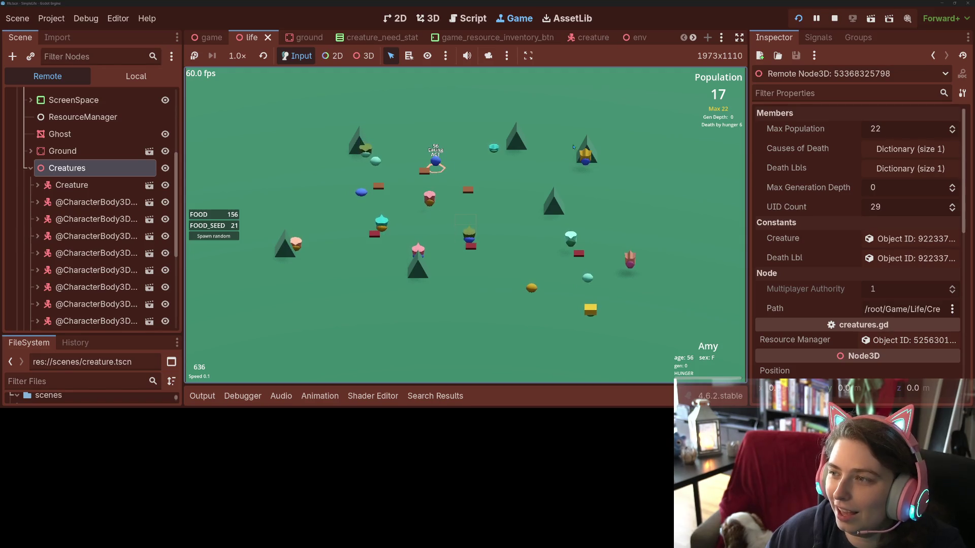
left_click(834, 19)
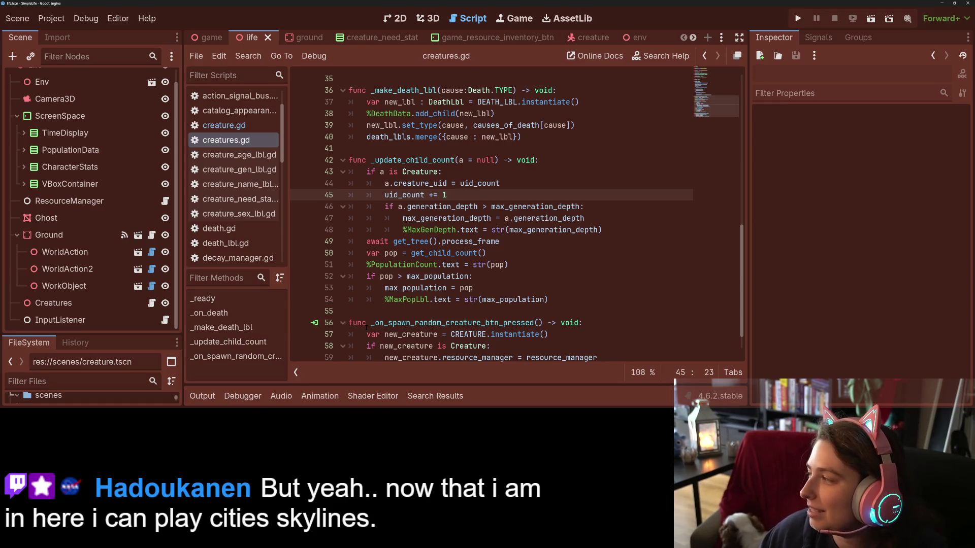
- Review creature.gd, highlighting every use of sex_data
scroll(377, 311, "up", 12)
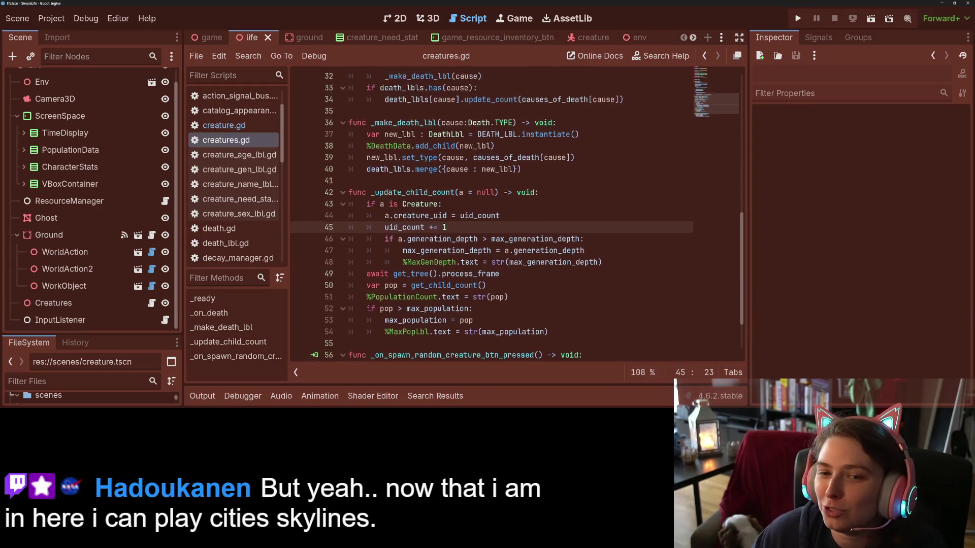
left_click(223, 126)
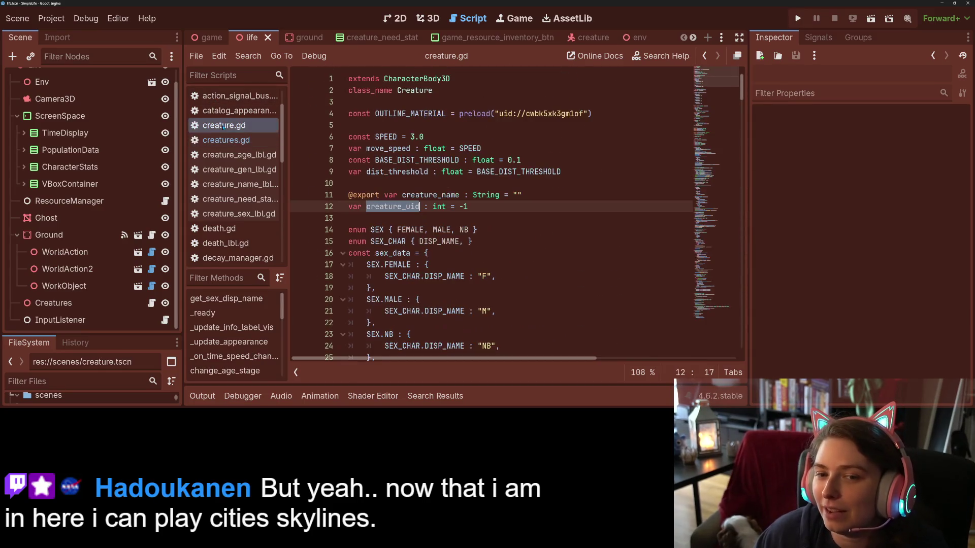
left_click(440, 219)
scroll(441, 219, "down", 3)
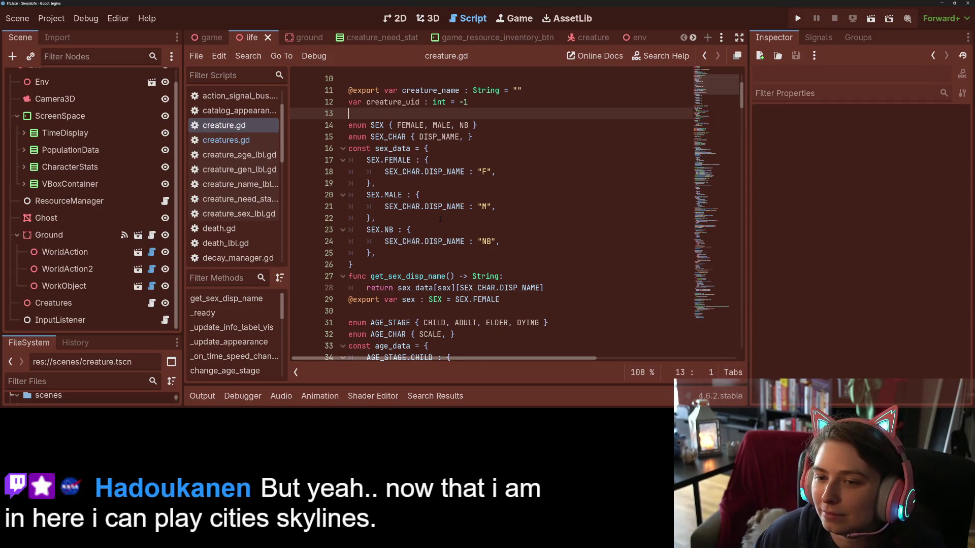
double_click(395, 148)
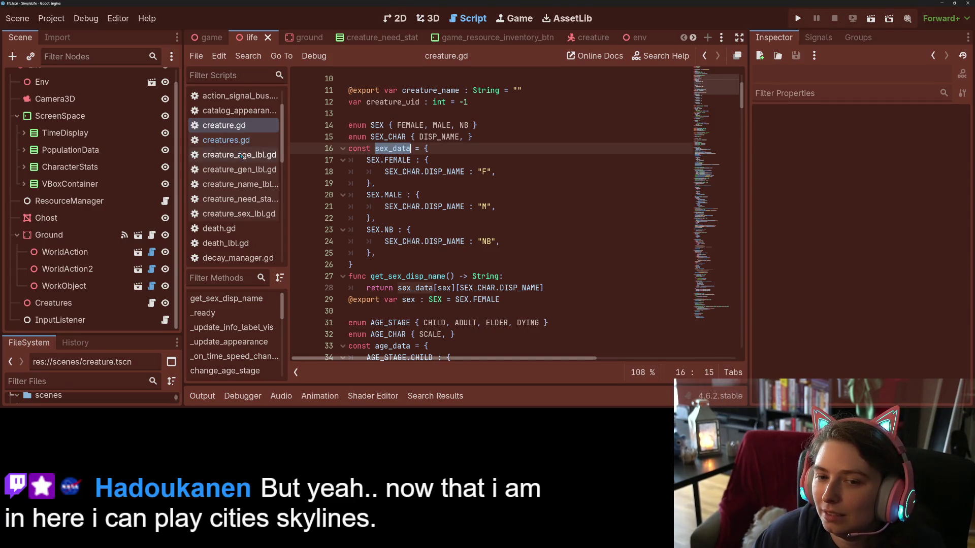
scroll(243, 157, "up", 2)
- Delete the sex assignment if/else block from make_baby in action_mating.gd and save
left_click(234, 126)
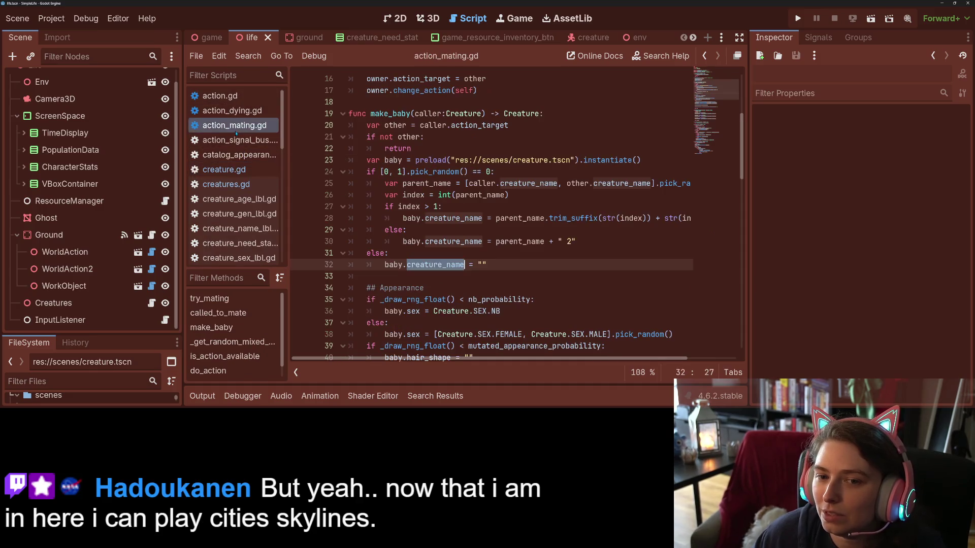
left_click(446, 229)
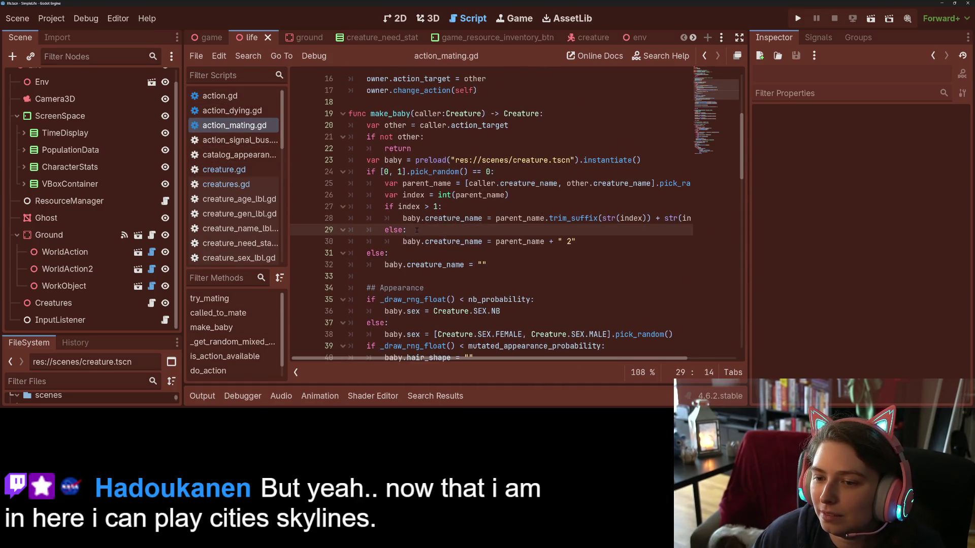
scroll(417, 230, "down", 3)
left_click(499, 207)
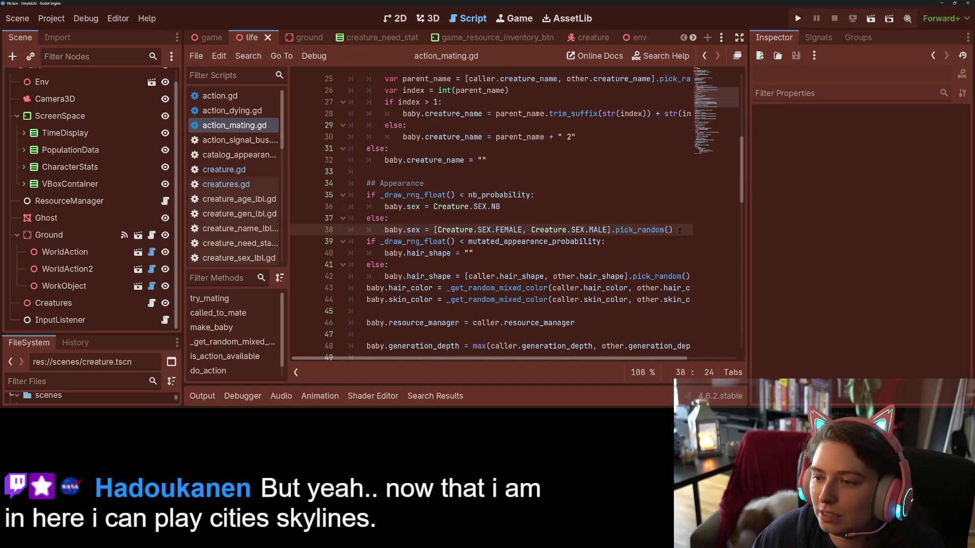
mouse_move(674, 230)
left_mouse_down()
mouse_move(368, 195)
mouse_move(370, 184)
mouse_move(366, 195)
left_mouse_up()
key("ctrl+c")
key("BackSpace")
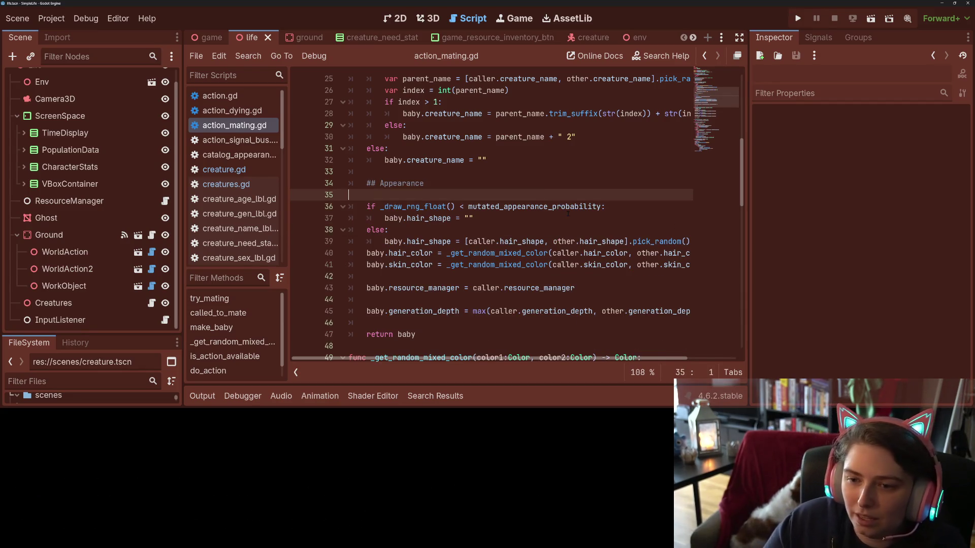
key("BackSpace")
key("ctrl+s")
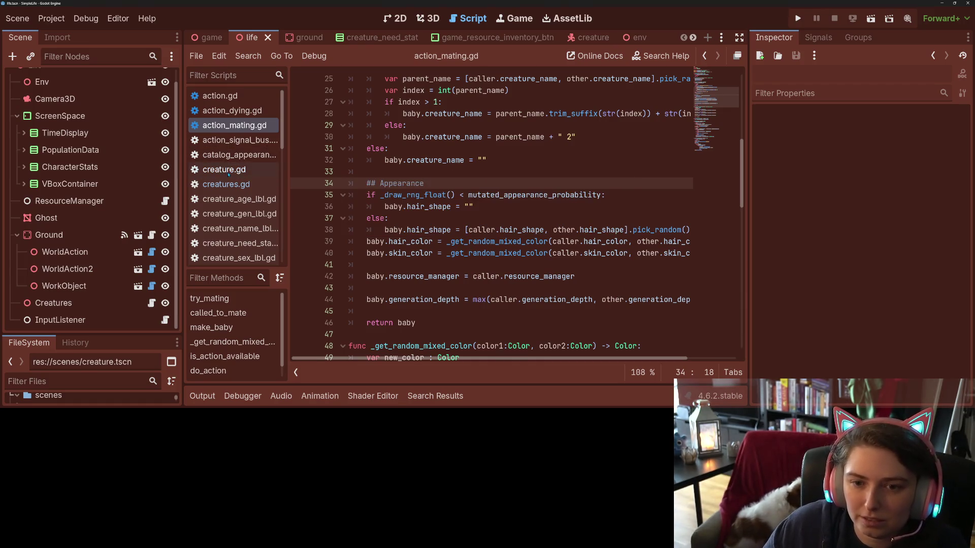
- Paste the sex assignment block into creature.gd's _ready above _update_appearance() and save
left_click(224, 169)
left_click(477, 172)
scroll(441, 222, "down", 20)
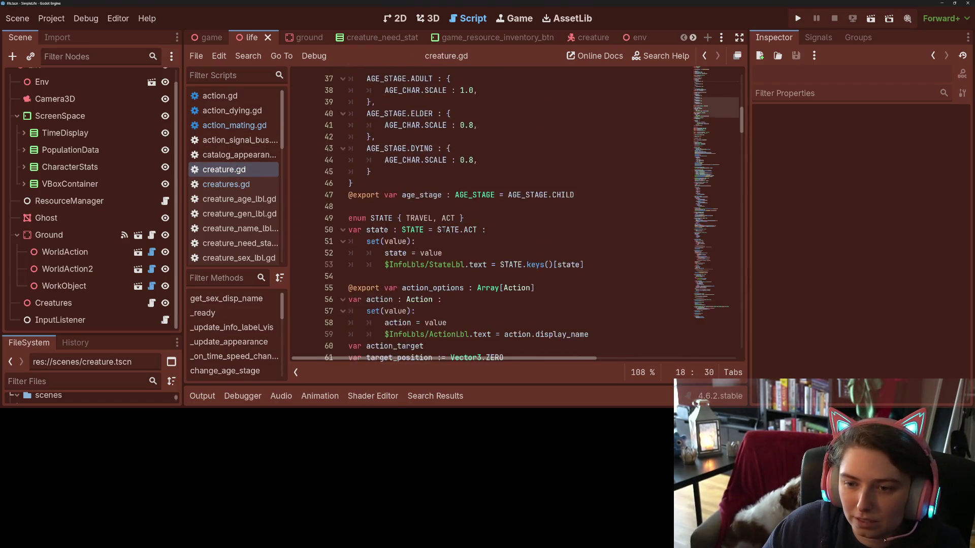
scroll(441, 222, "down", 6)
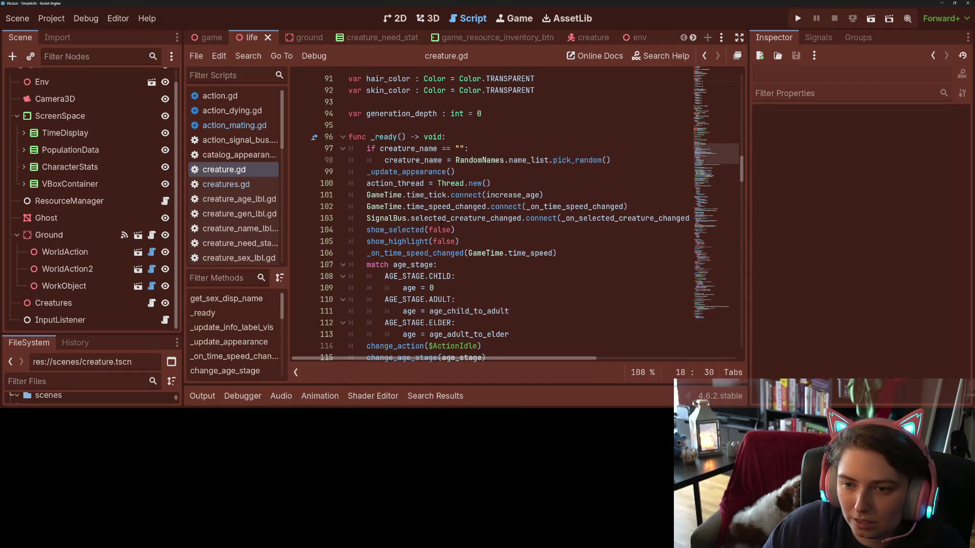
left_click(460, 140)
left_click(367, 172)
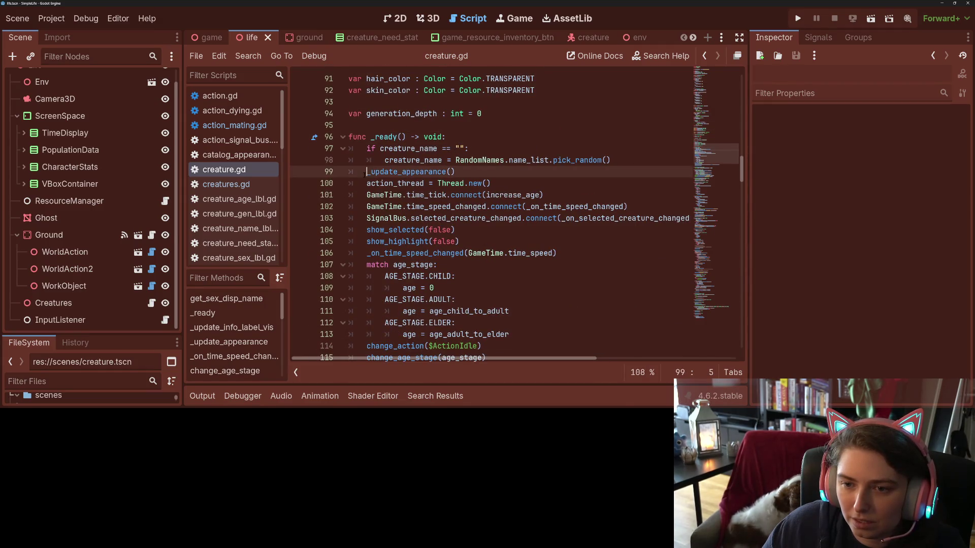
key("ctrl+shift+Return")
key("ctrl+v")
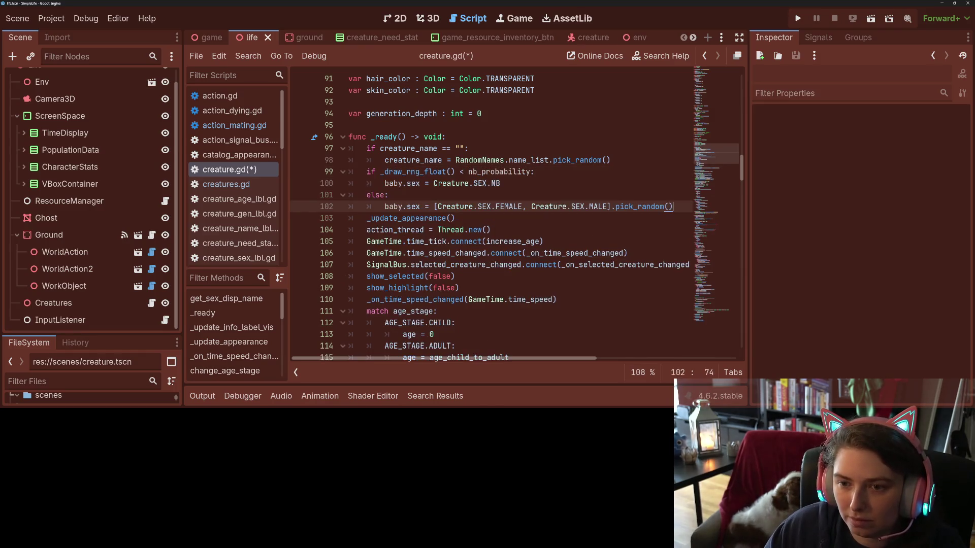
key("ctrl+s")
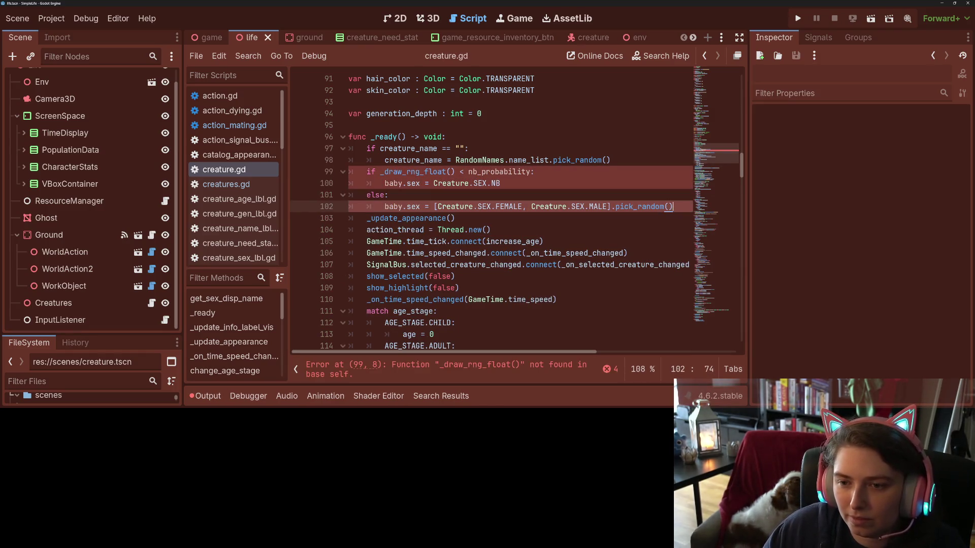
- Remove the leftover baby. prefixes on lines 100 and 102
left_click(407, 172)
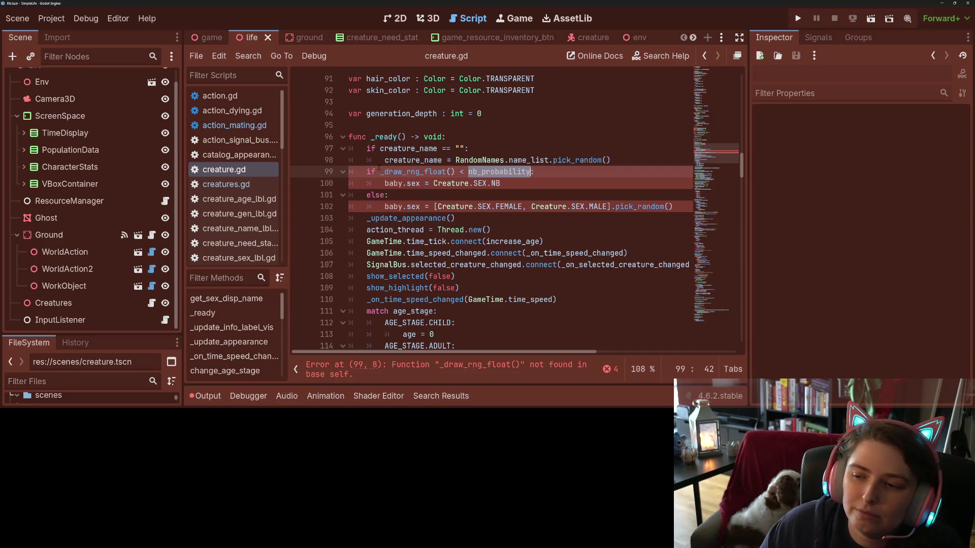
double_click(414, 183)
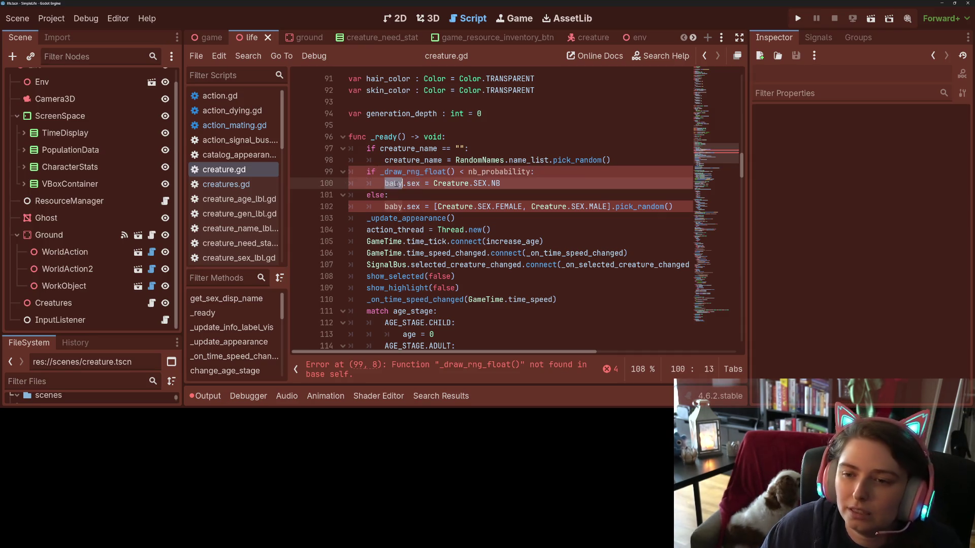
left_click(393, 206)
key("Delete")
key("Delete")
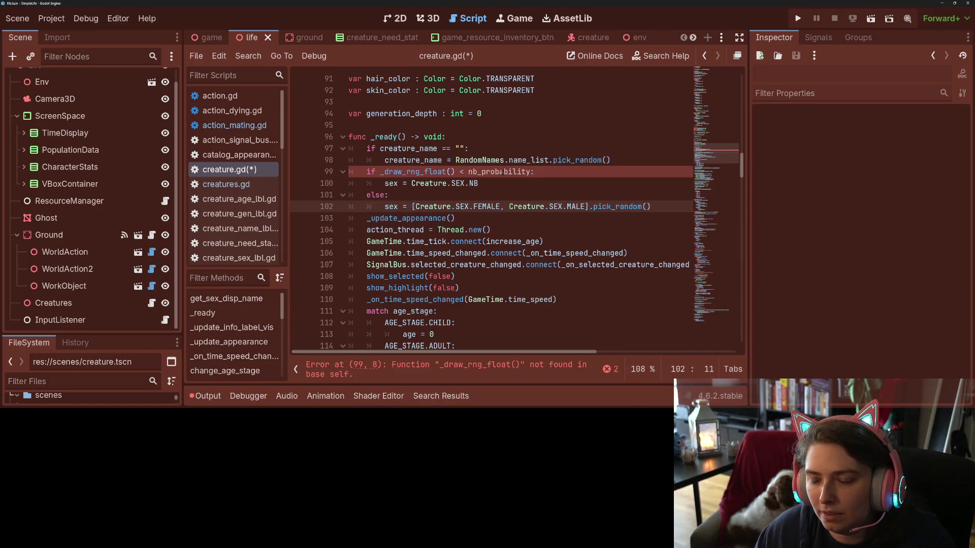
- Delete the nb_probability export line from action_mating.gd and save
left_click(249, 125)
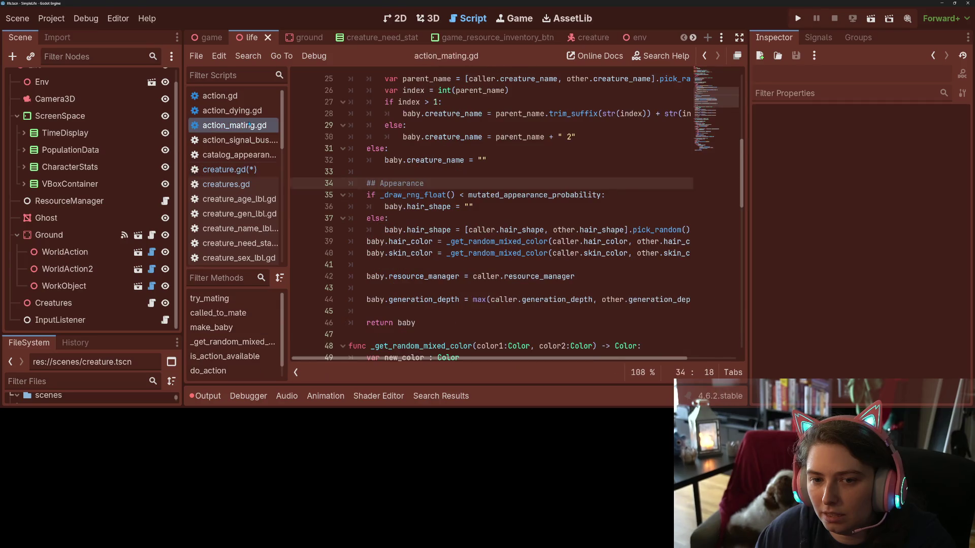
scroll(513, 213, "up", 8)
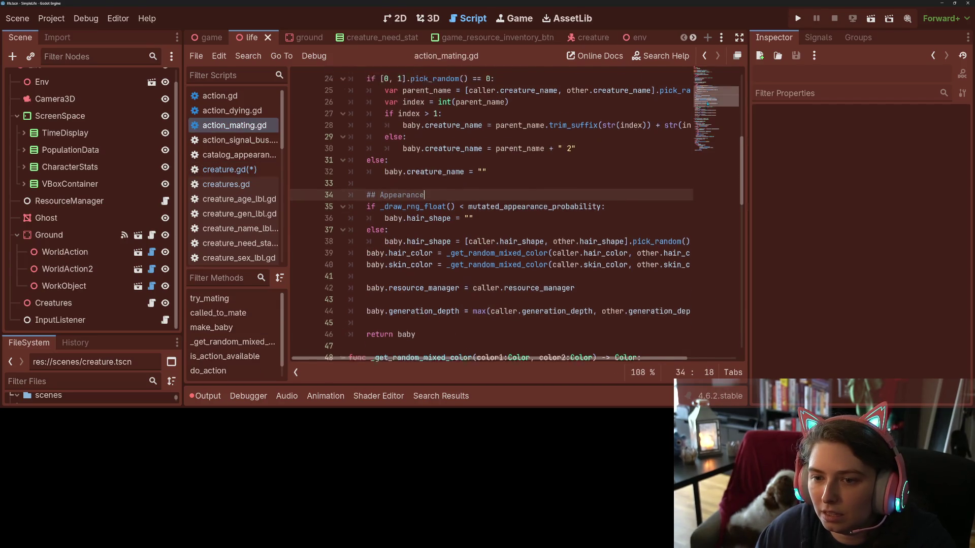
mouse_move(591, 136)
left_mouse_down()
mouse_move(403, 125)
mouse_move(301, 135)
left_mouse_up()
key("ctrl+c")
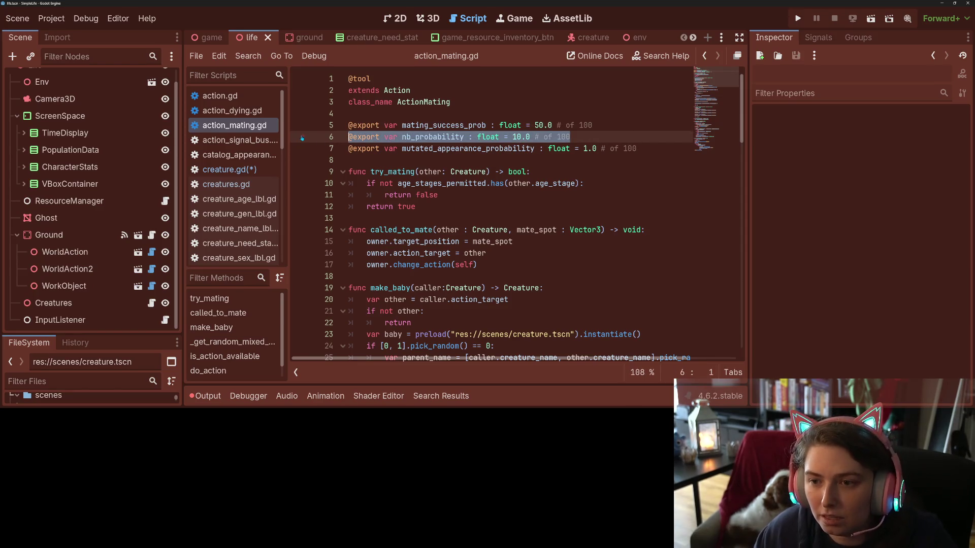
key("BackSpace")
key("BackSpace")
key("ctrl+s")
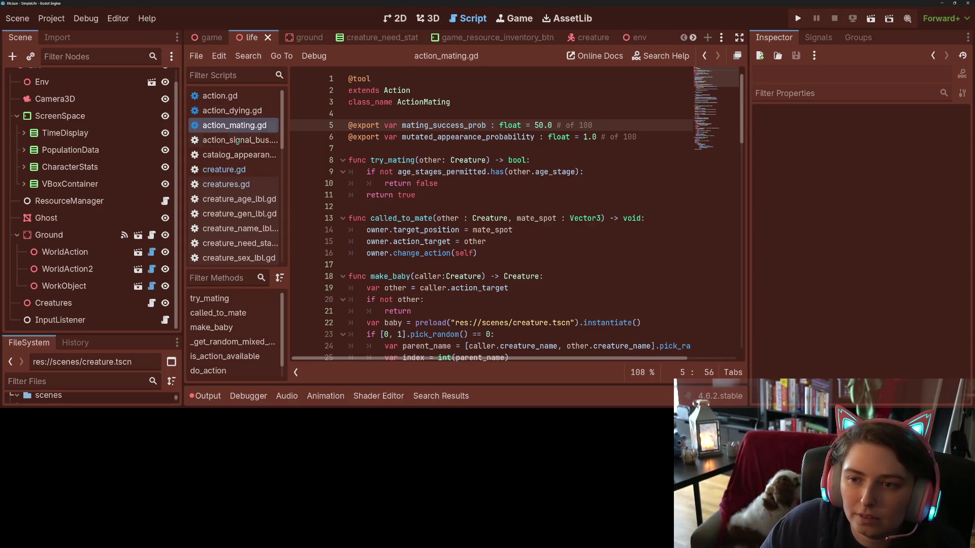
- Paste the nb_probability setting below creature_uid in creature.gd and highlight its uses
left_click(224, 169)
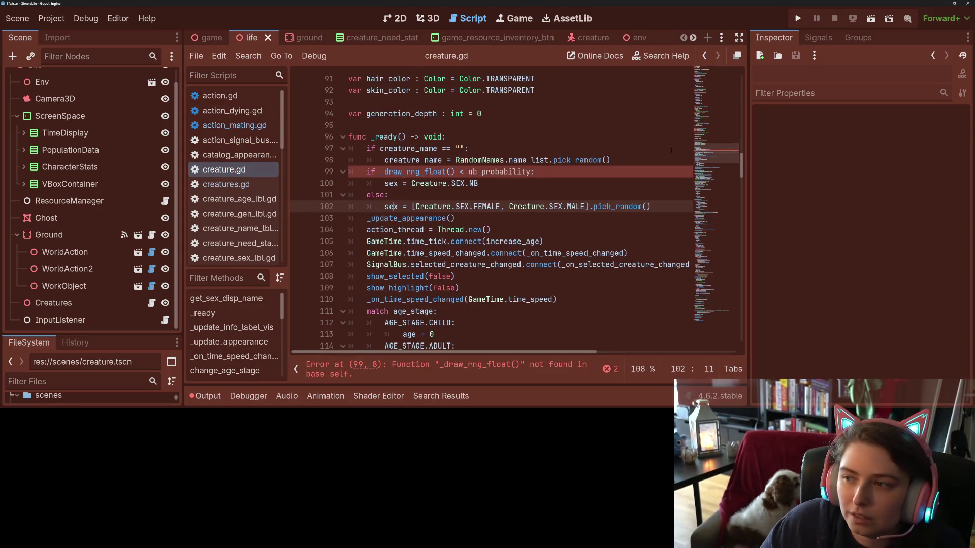
scroll(490, 211, "up", 20)
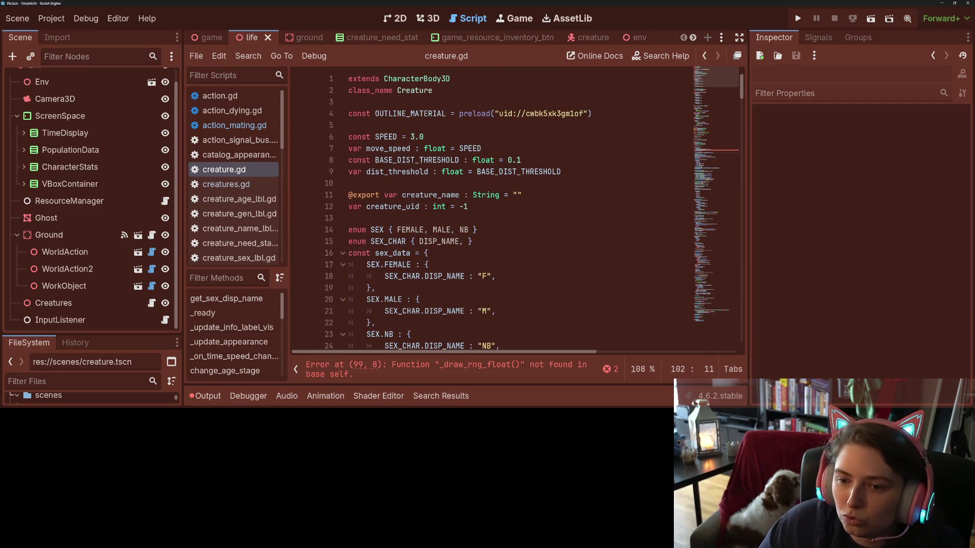
scroll(423, 184, "down", 1)
left_click(423, 184)
key("Return")
key("ctrl+v")
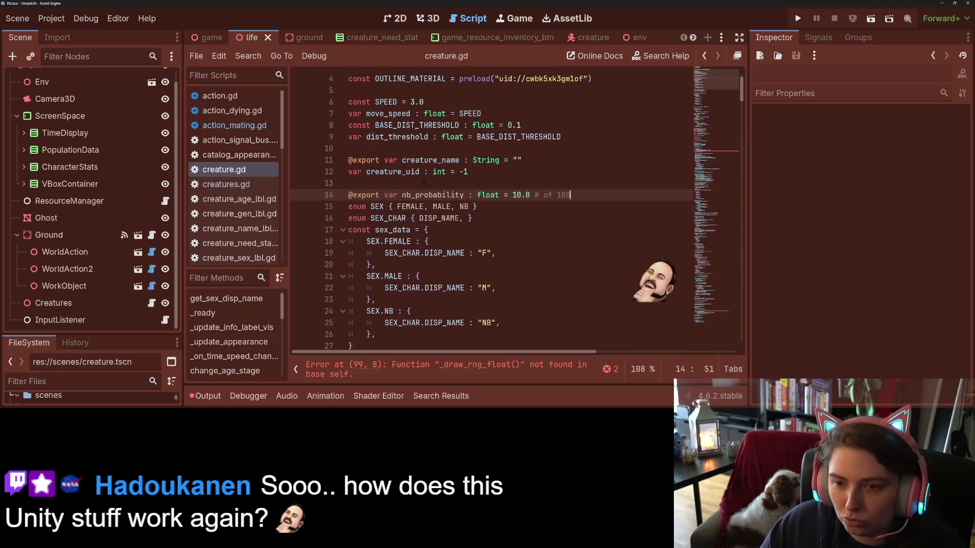
double_click(432, 195)
scroll(432, 195, "down", 2)
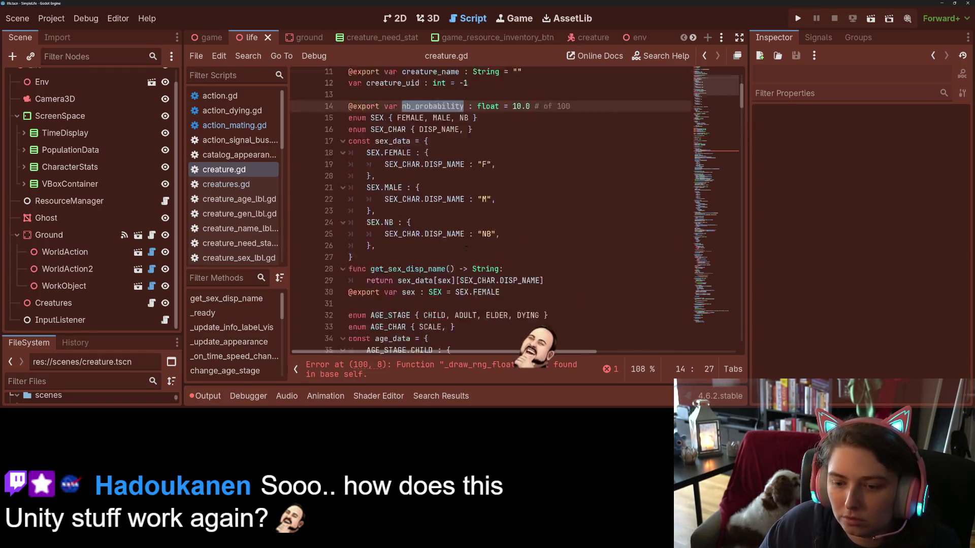
scroll(433, 195, "down", 16)
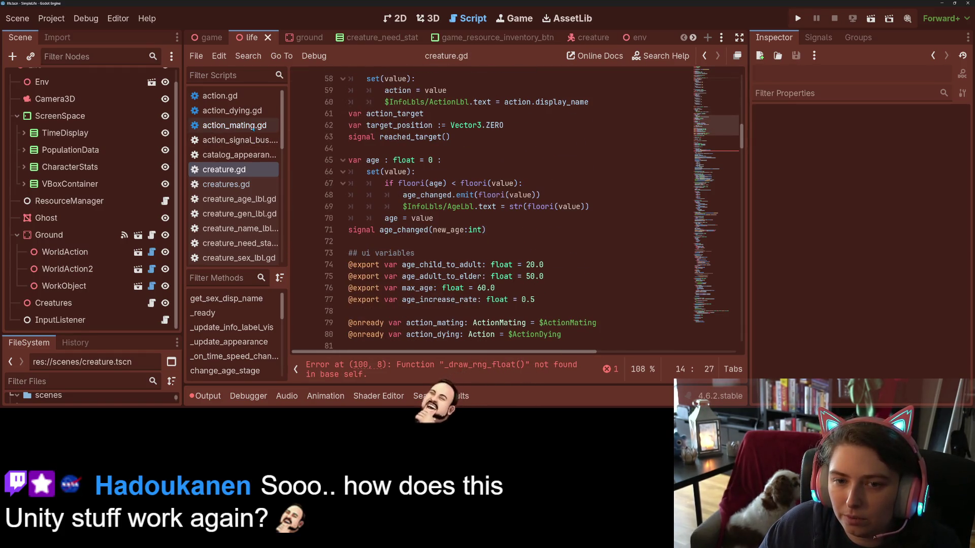
- Look up the _draw_rng_float helper definition in action.gd
left_click(233, 126)
scroll(508, 213, "down", 20)
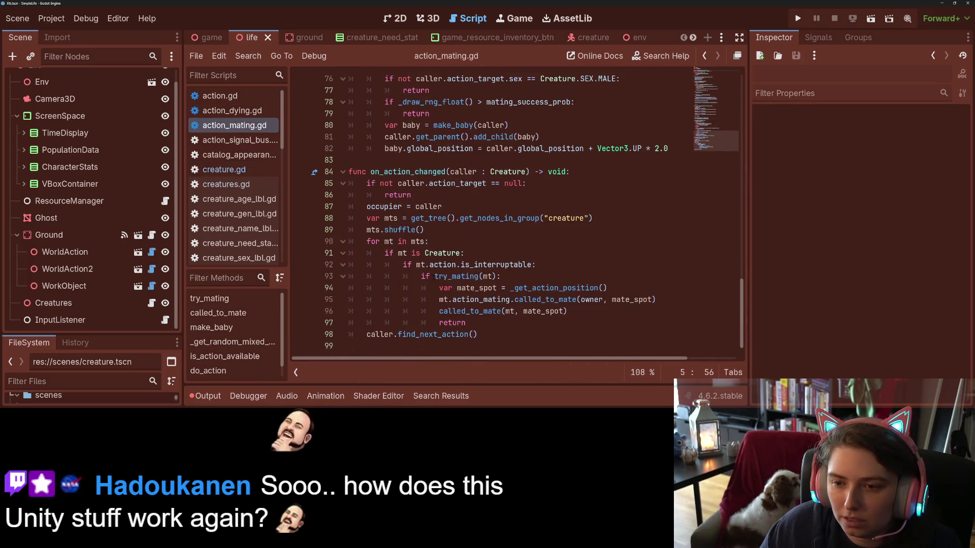
scroll(434, 278, "up", 6)
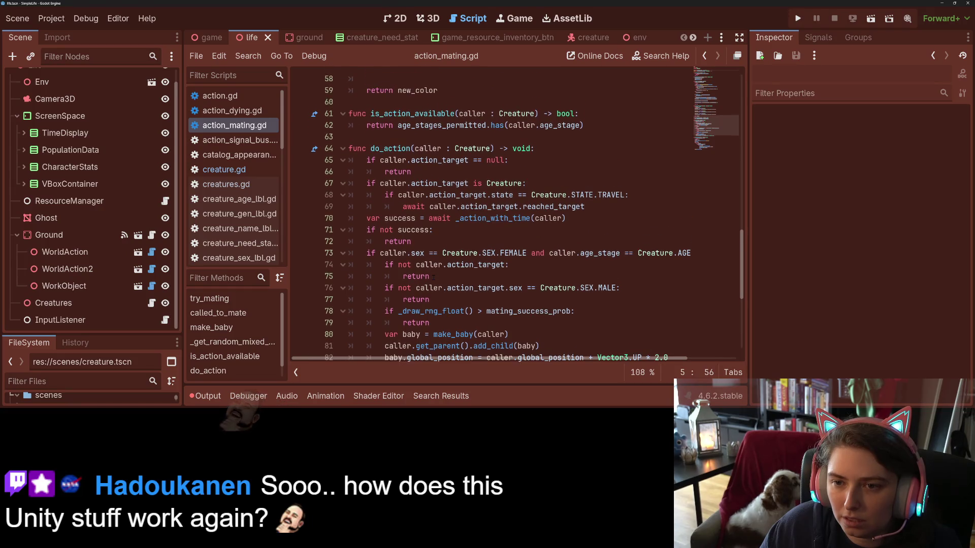
scroll(433, 276, "up", 7)
left_click(229, 97)
scroll(457, 213, "down", 8)
scroll(393, 248, "down", 15)
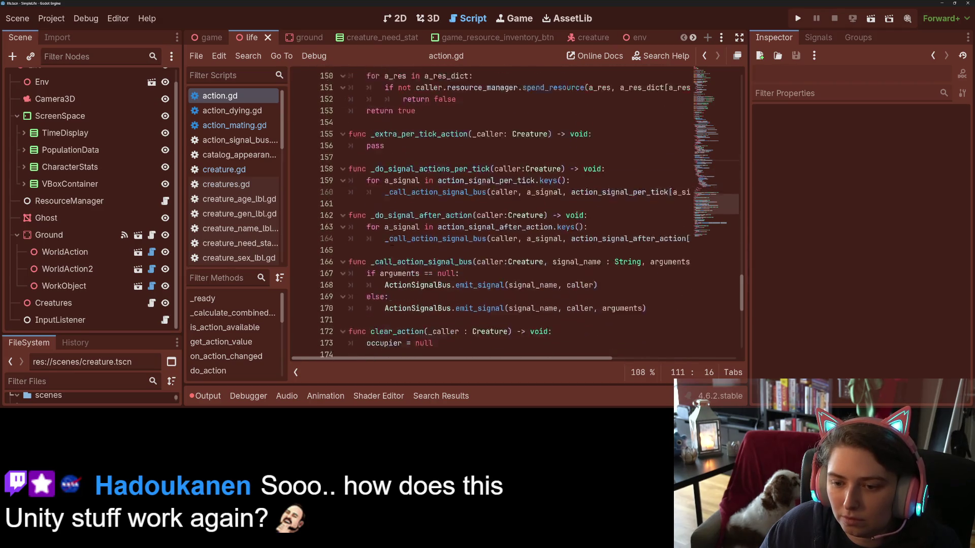
left_click(436, 265)
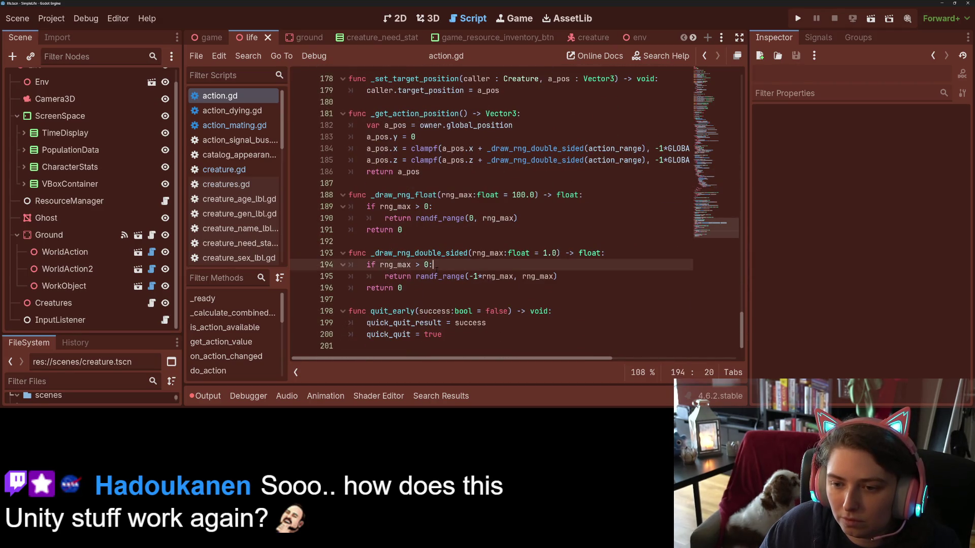
left_click(415, 195)
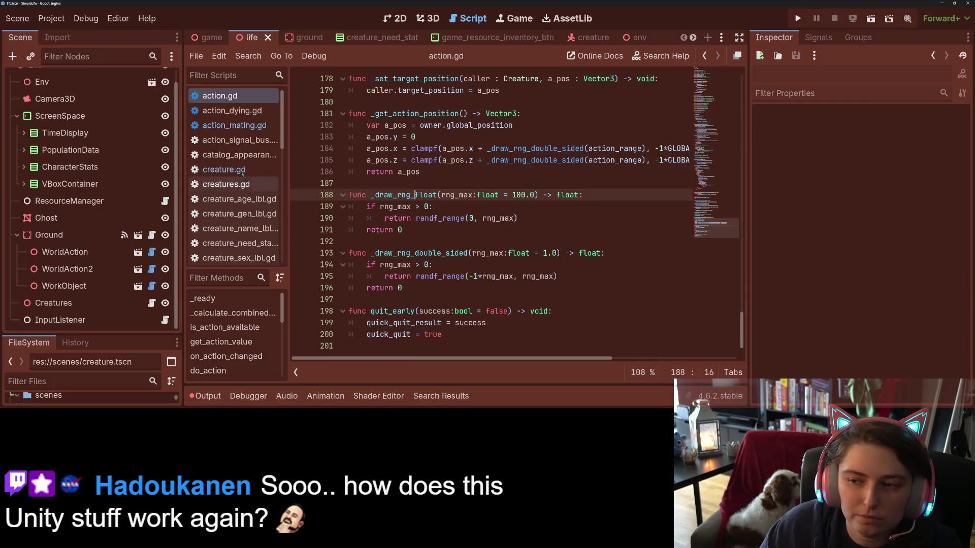
left_click(222, 126)
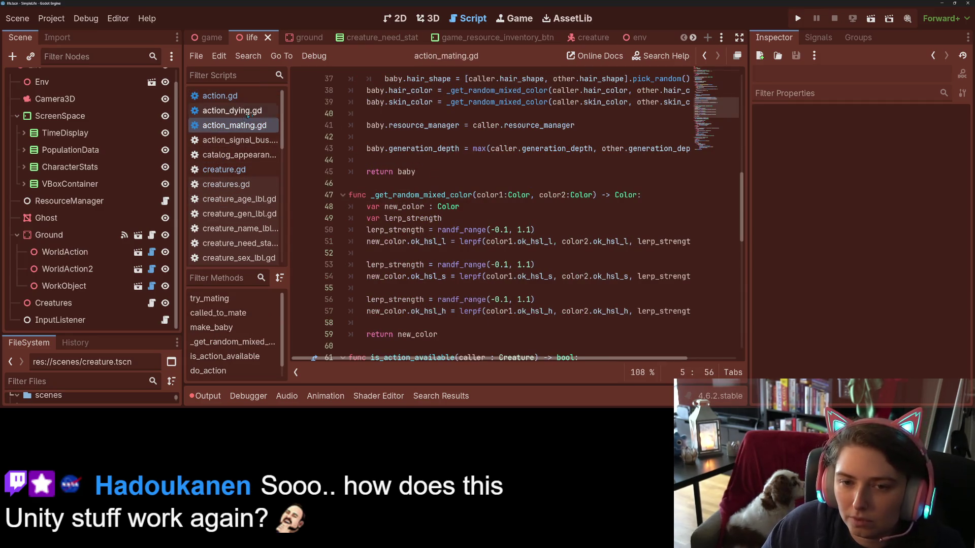
- Return to creature.gd and bring the nb_probability declaration on line 14 into view
left_click(224, 170)
scroll(460, 216, "down", 1)
scroll(460, 216, "up", 3)
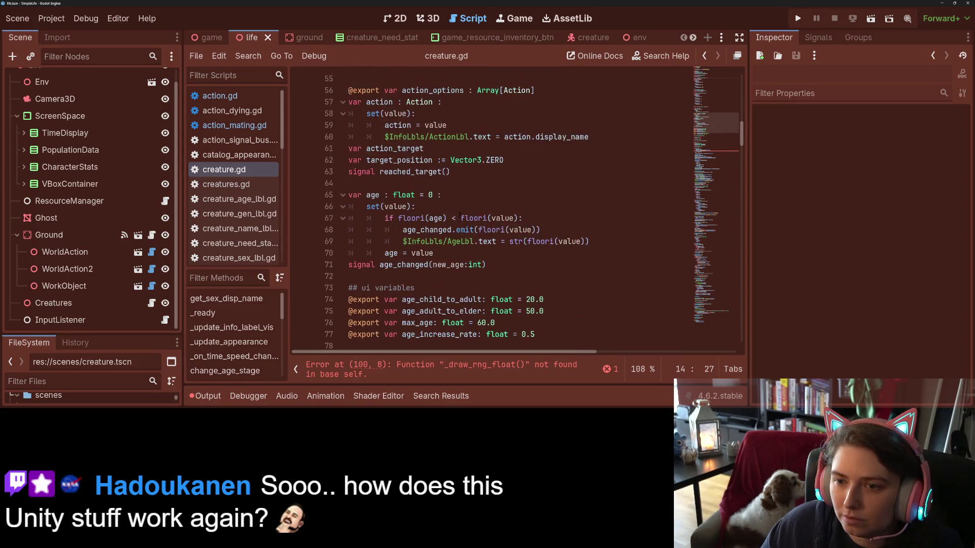
scroll(423, 169, "up", 12)
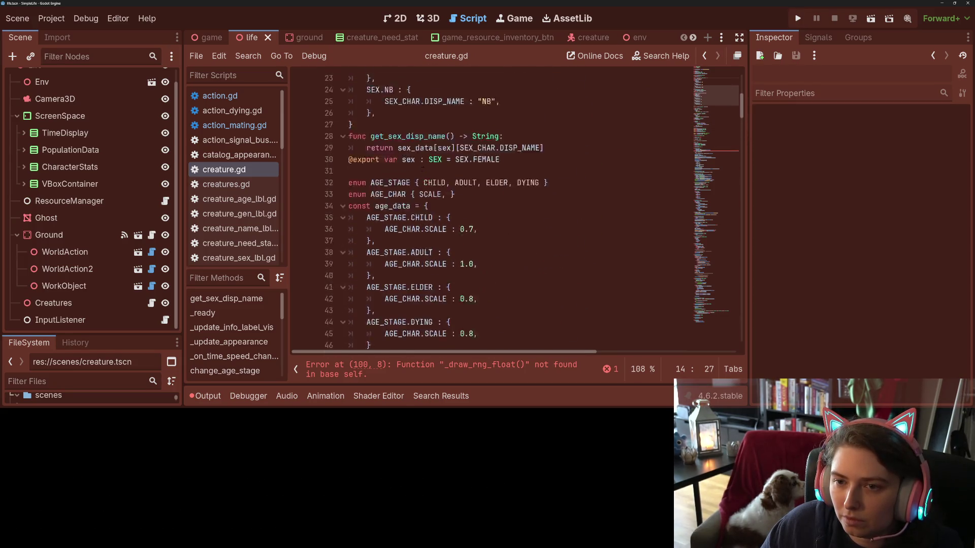
scroll(423, 170, "up", 4)
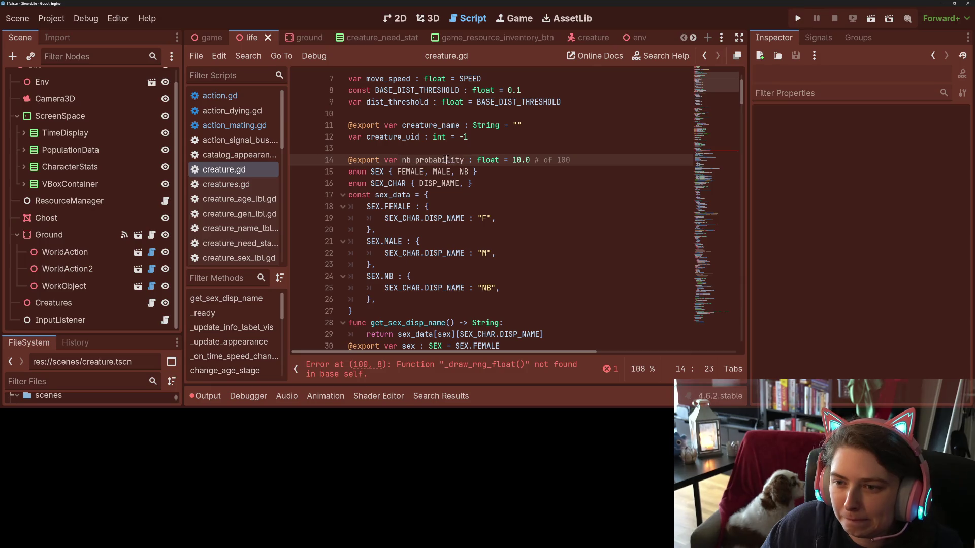
- Make nb_probability an int of 1 with the comment '# of 10' and save
type("int")
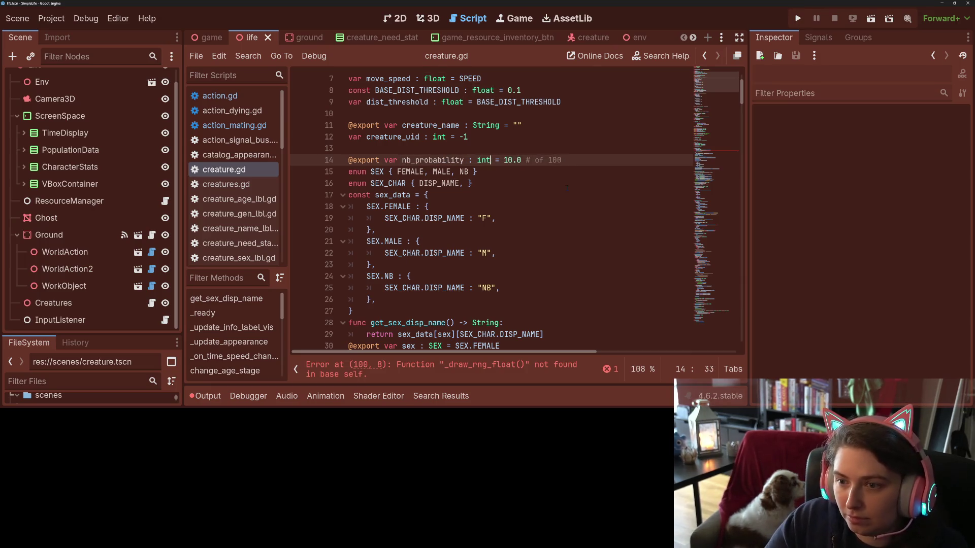
left_click_drag(524, 160, 513, 160)
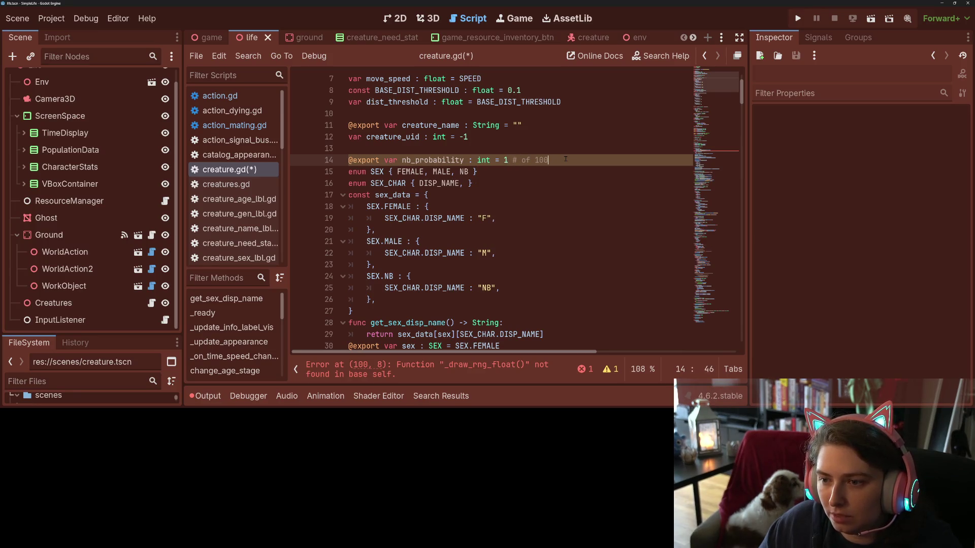
key("BackSpace")
key("ctrl+s")
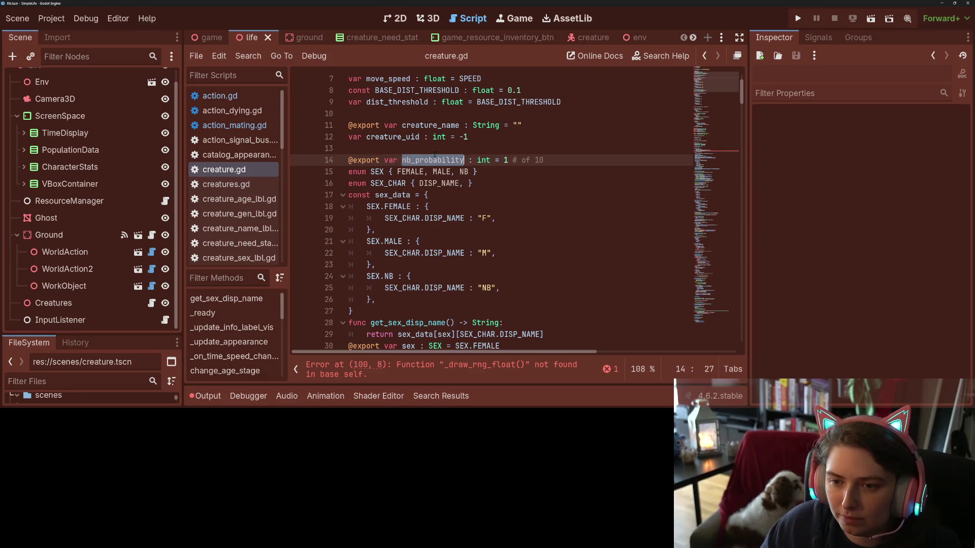
- Replace the _draw_rng_float() call on line 100 with randi_range, then run the game
scroll(487, 207, "down", 20)
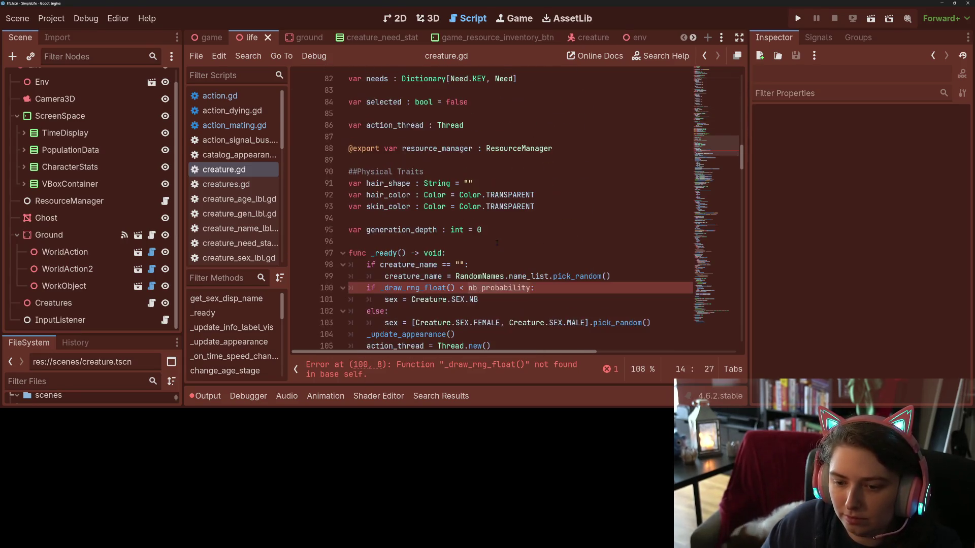
scroll(487, 206, "up", 1)
double_click(427, 186)
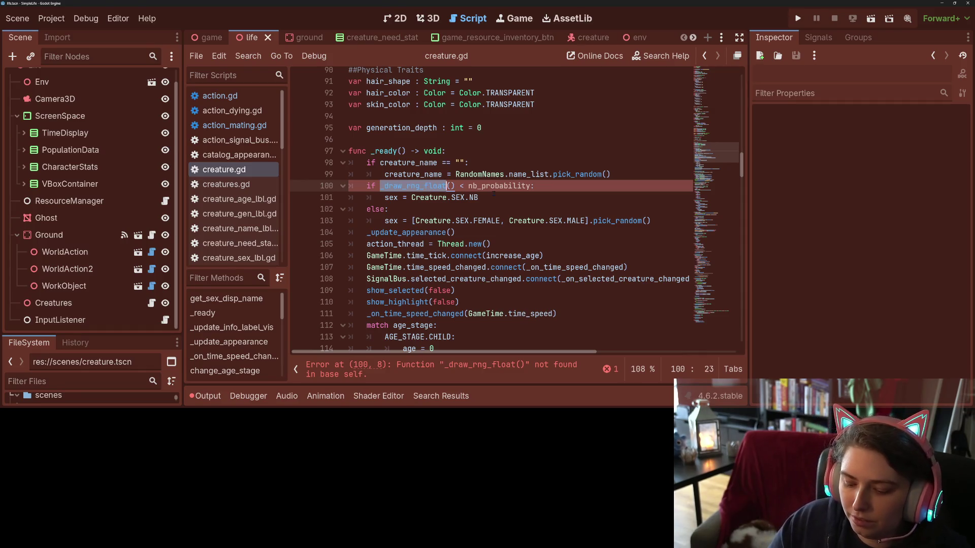
type("i")
key("Down")
key("Return")
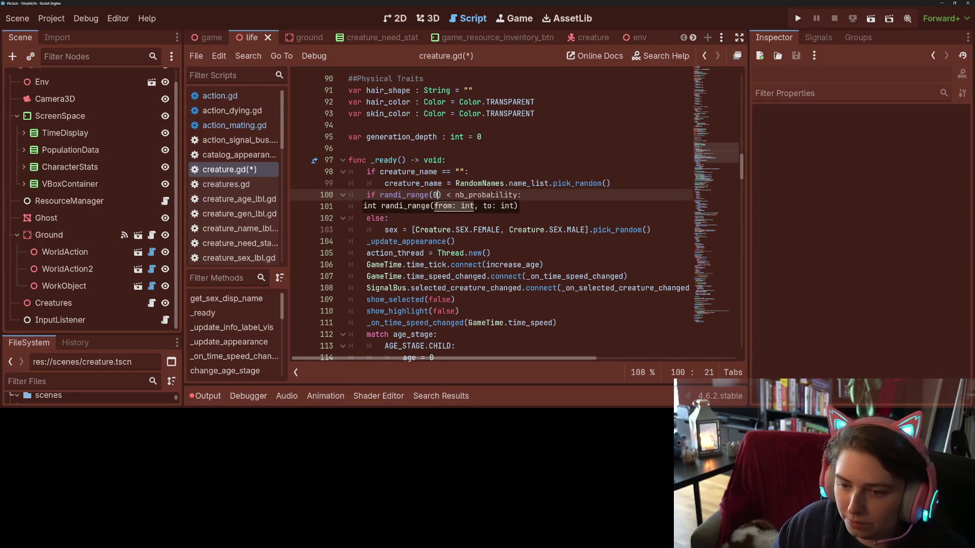
type("100")
key("F5")
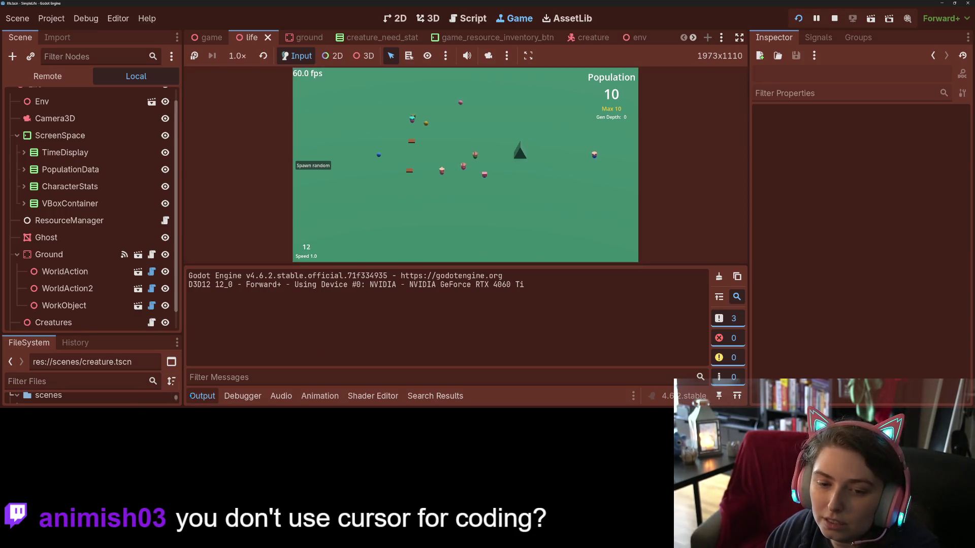
- Hide the Output panel, inspect two creatures' stats, and spawn several random creatures
left_click(196, 397)
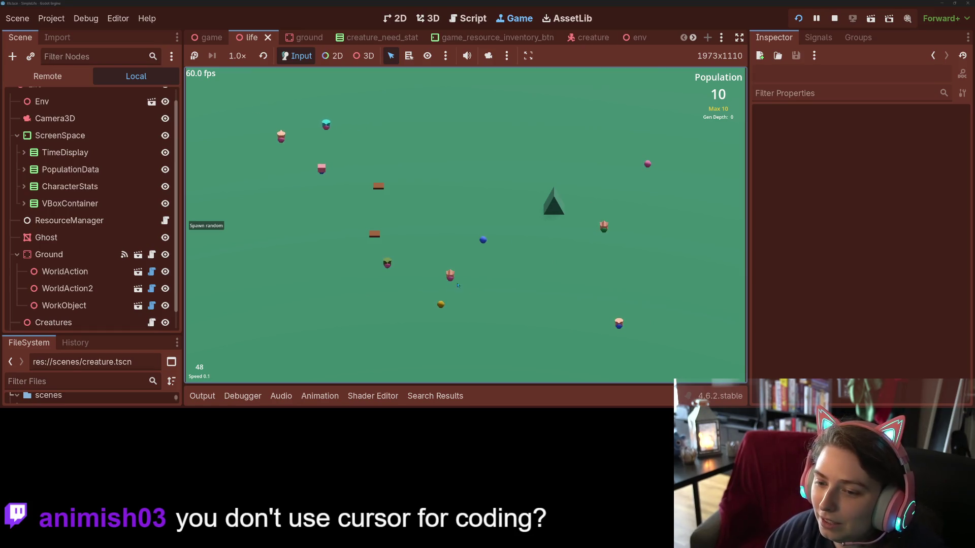
left_click(450, 275)
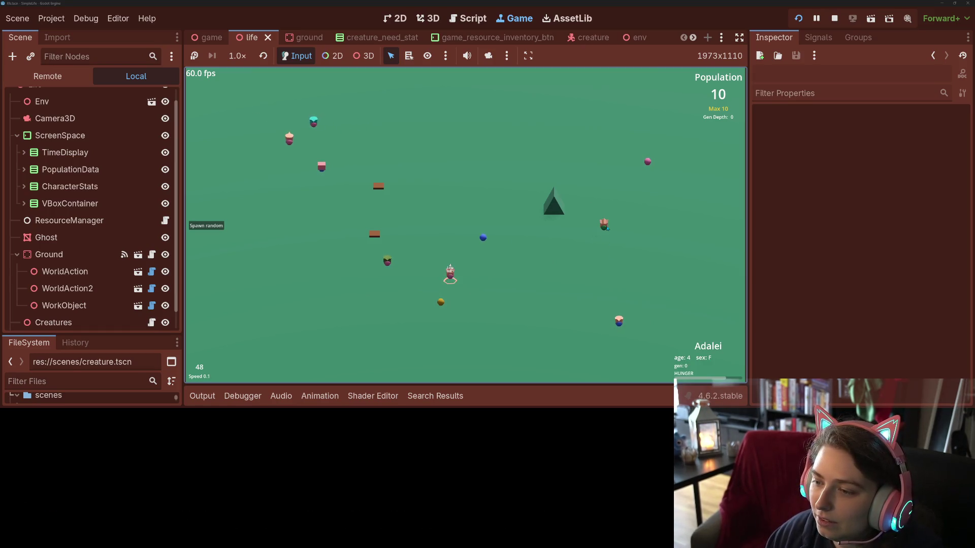
left_click(604, 223)
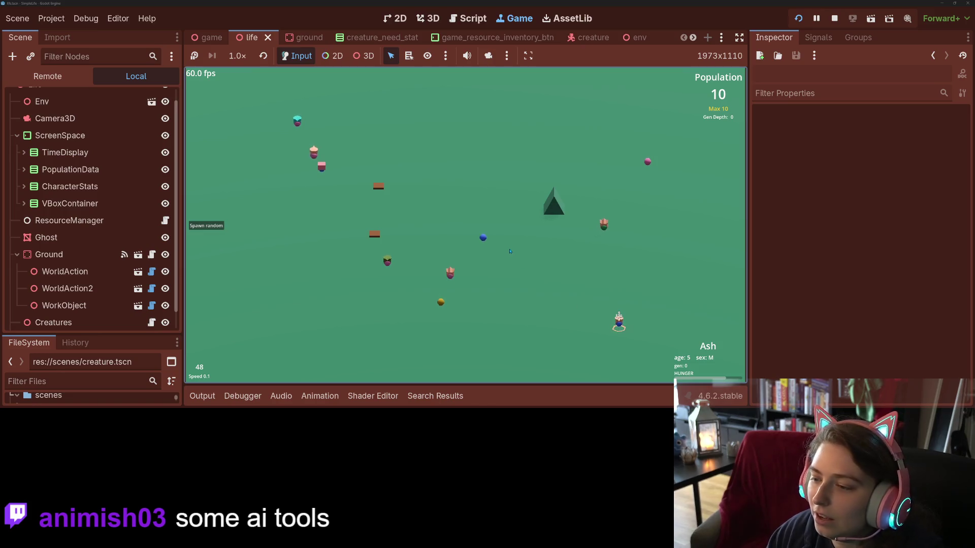
left_click(213, 226)
left_click(213, 226)
left_click(213, 229)
left_click(212, 237)
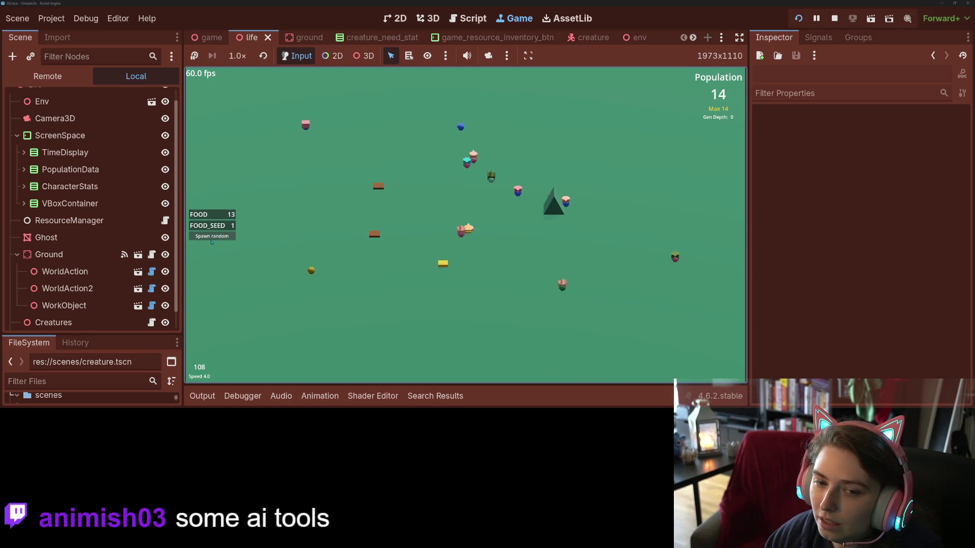
left_click(229, 221)
- Raise speed to 8.0 and back to 1.0, narrow the Scene dock, and plant a tree
key("plus")
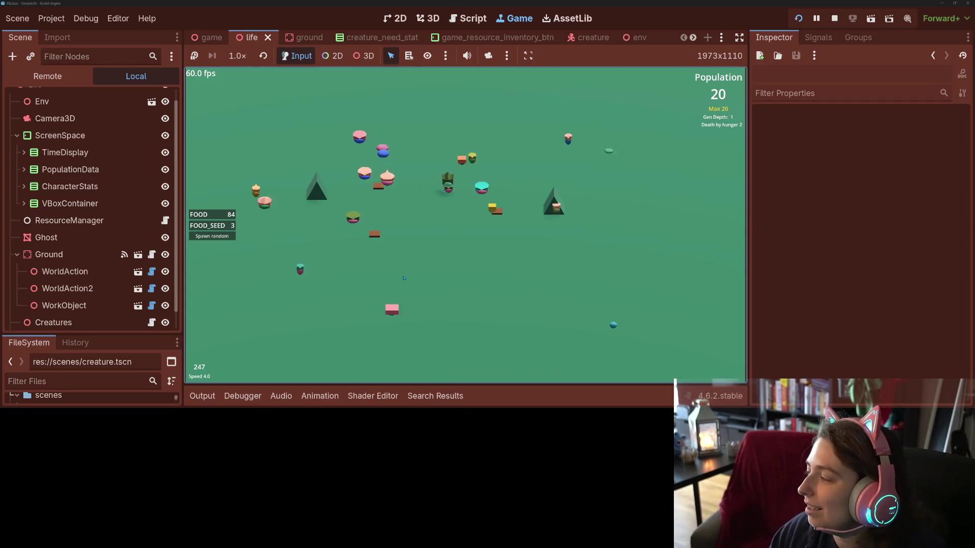
key("Up")
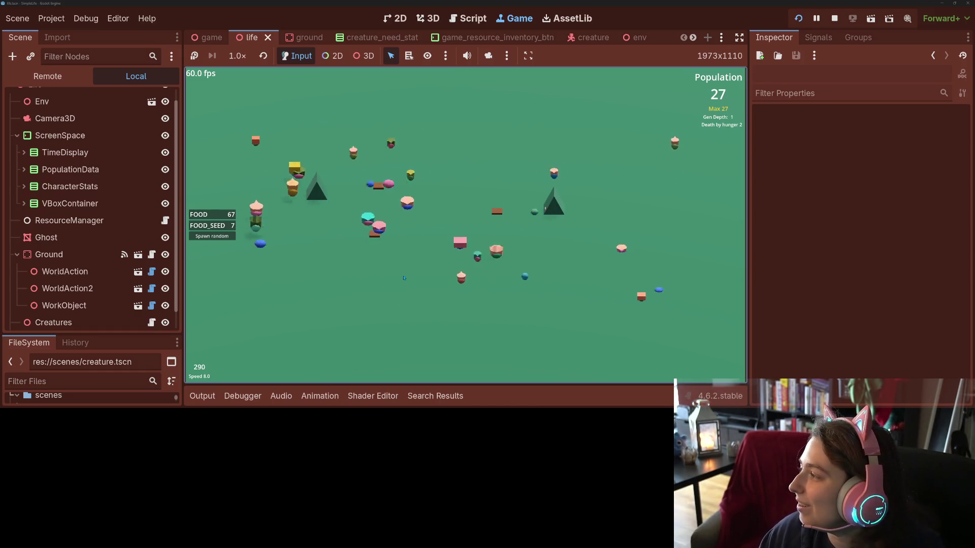
key("Down")
key("Down")
key("Down")
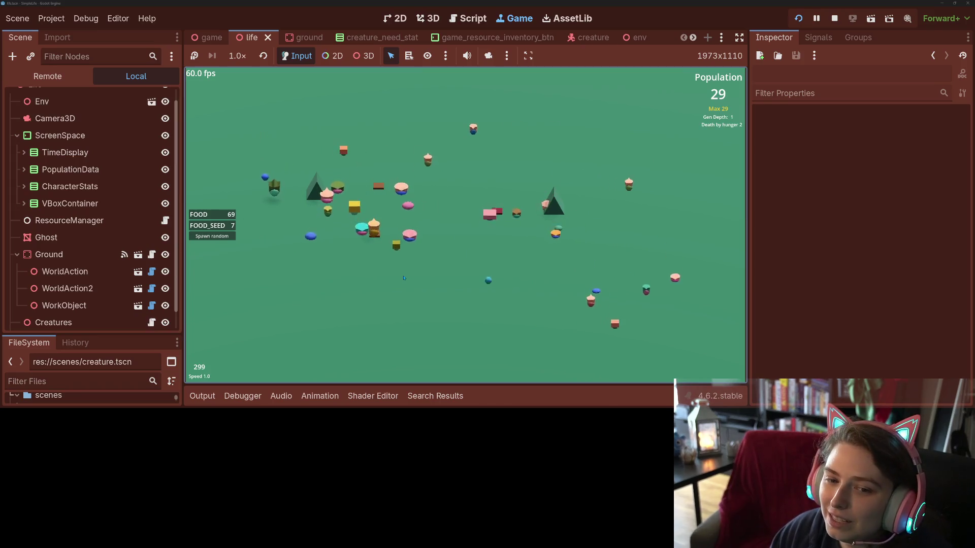
left_click_drag(182, 161, 100, 161)
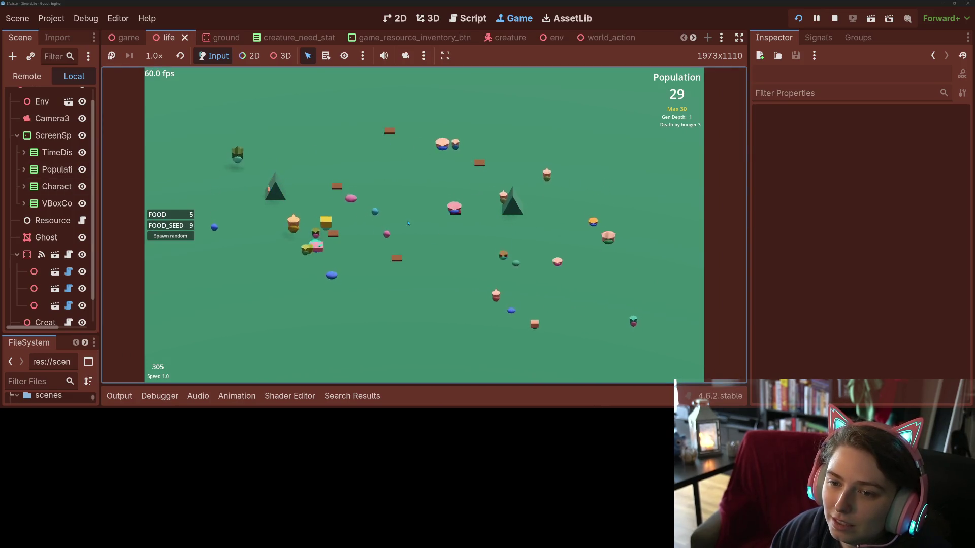
left_click(425, 294)
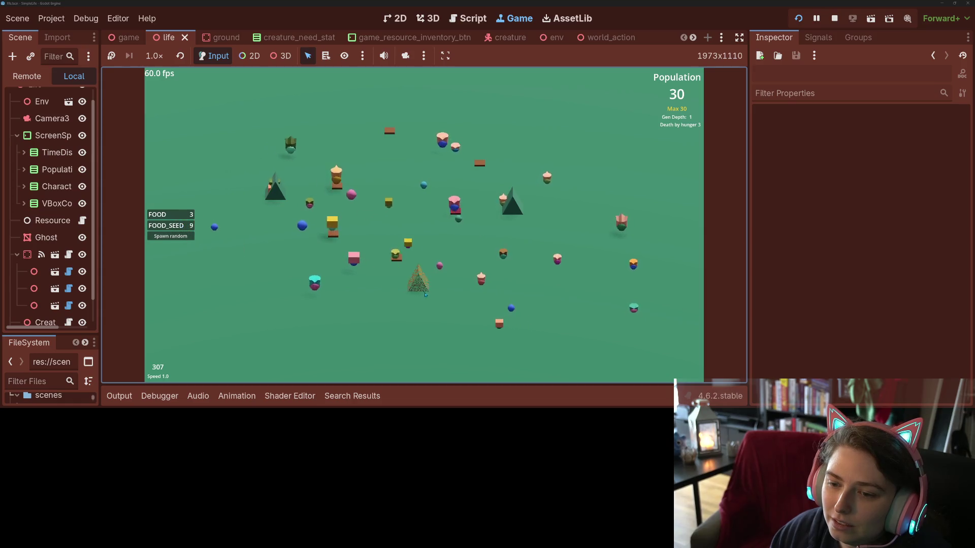
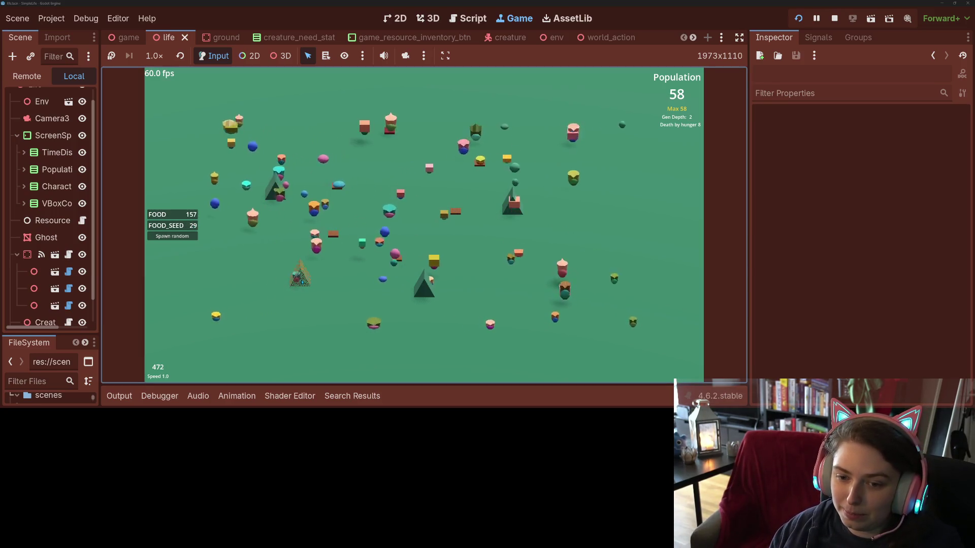
- Plant three more pyramid trees at separate spots across the ground
left_click(484, 127)
left_click(577, 209)
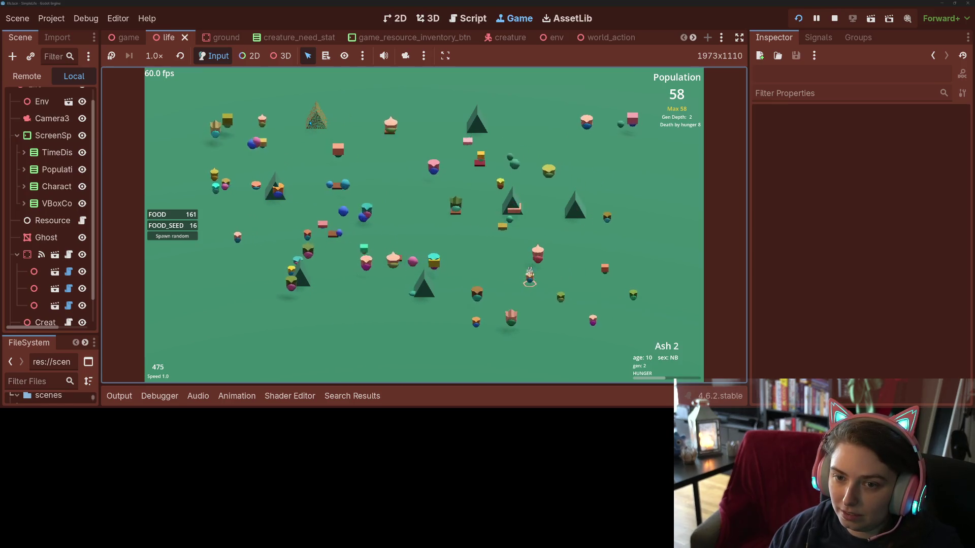
left_click(564, 297)
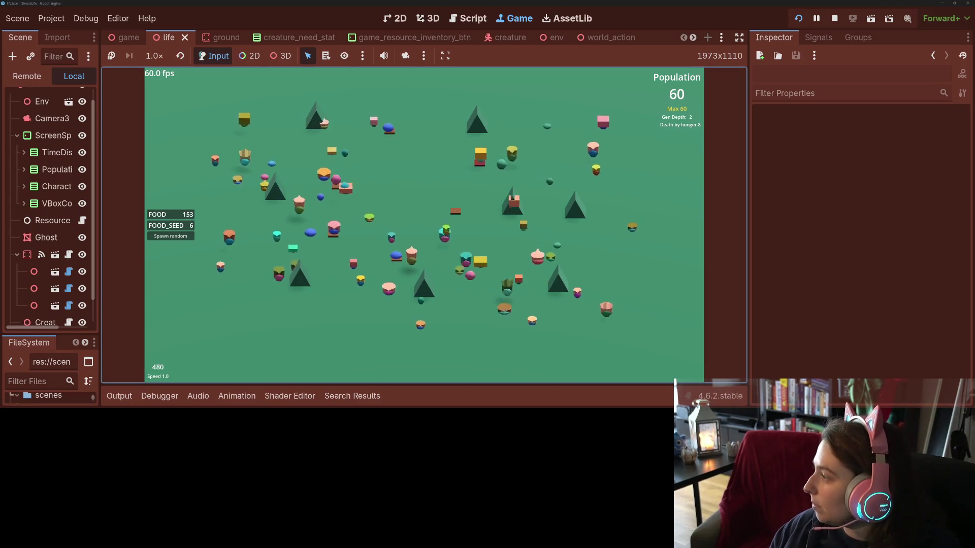
- In GitHub Desktop, review the diffs of action_mating.gd, creature.gd, creatures.gd and life.tscn
key("alt+Tab")
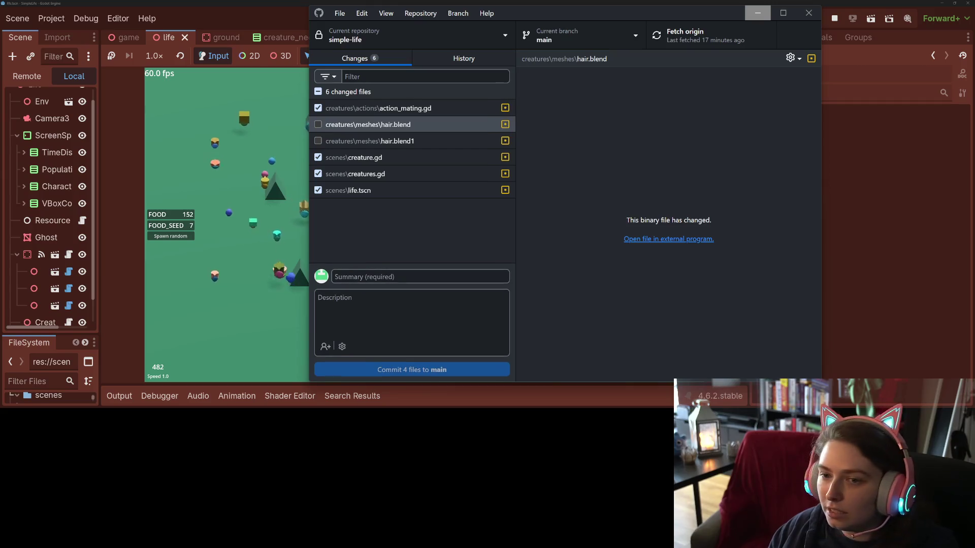
left_click(459, 108)
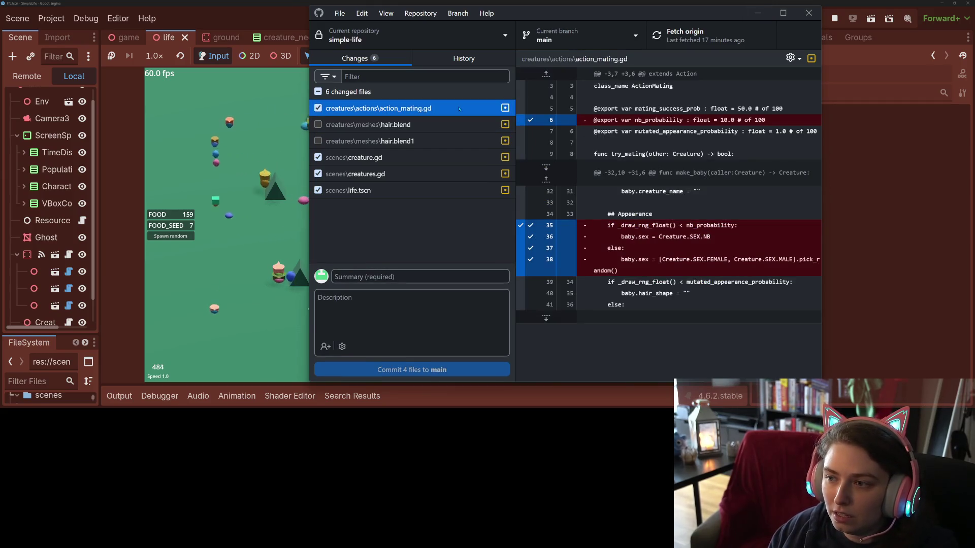
left_click(389, 161)
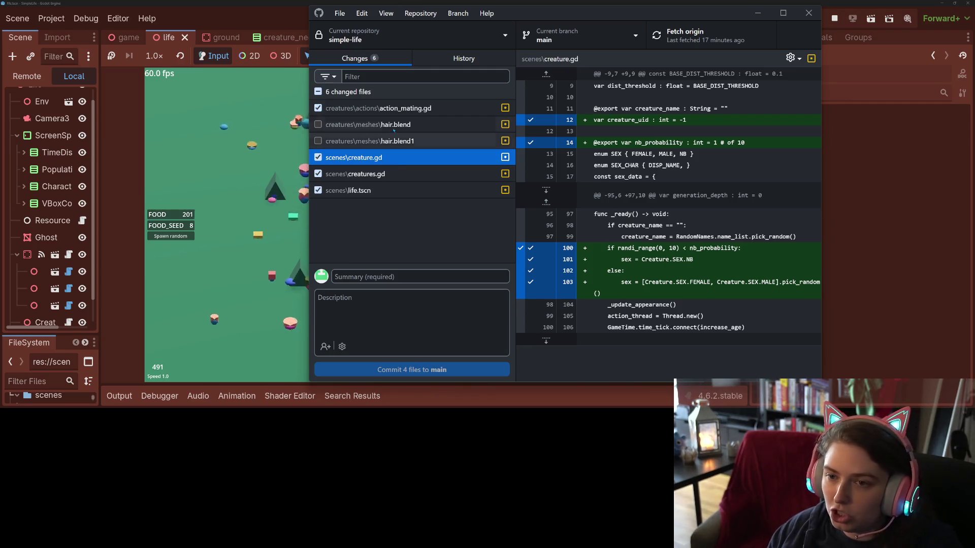
left_click(379, 174)
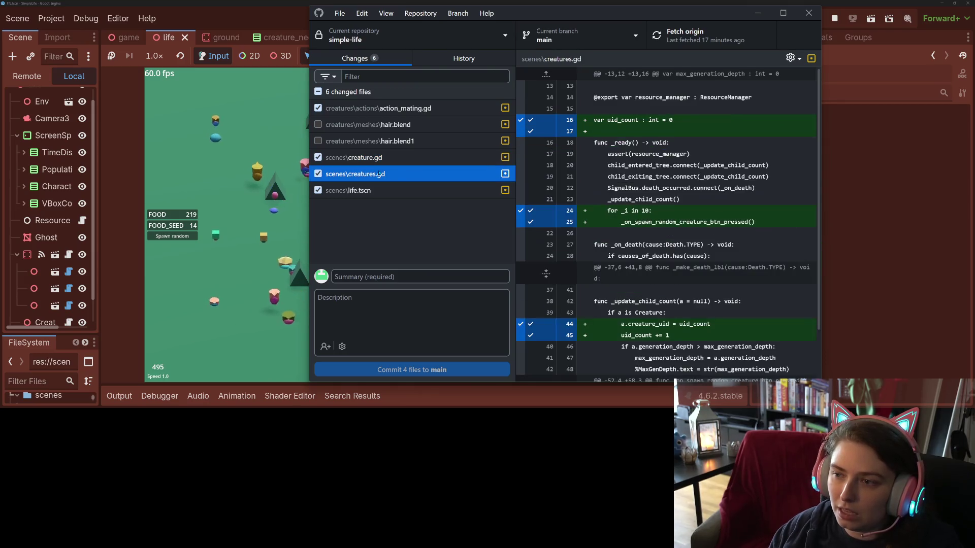
scroll(719, 277, "down", 3)
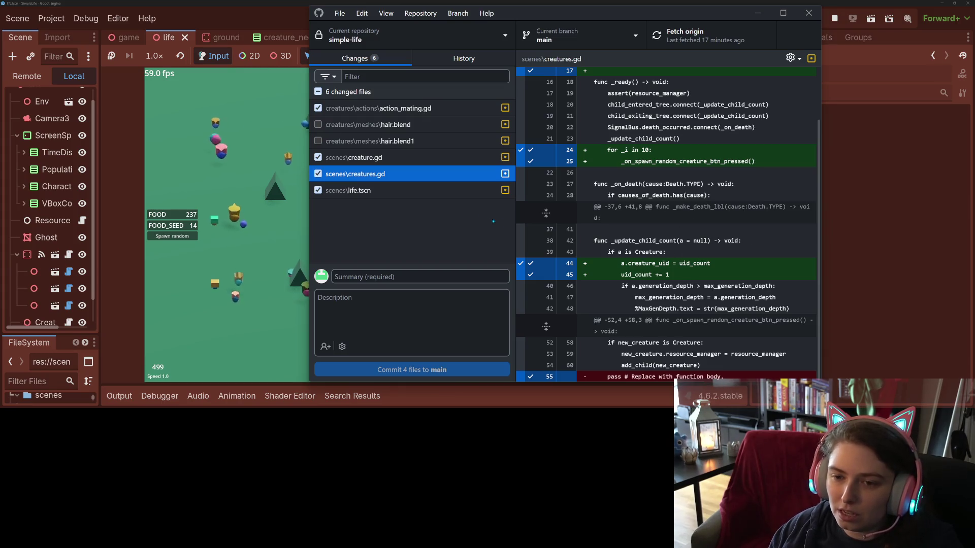
left_click(457, 190)
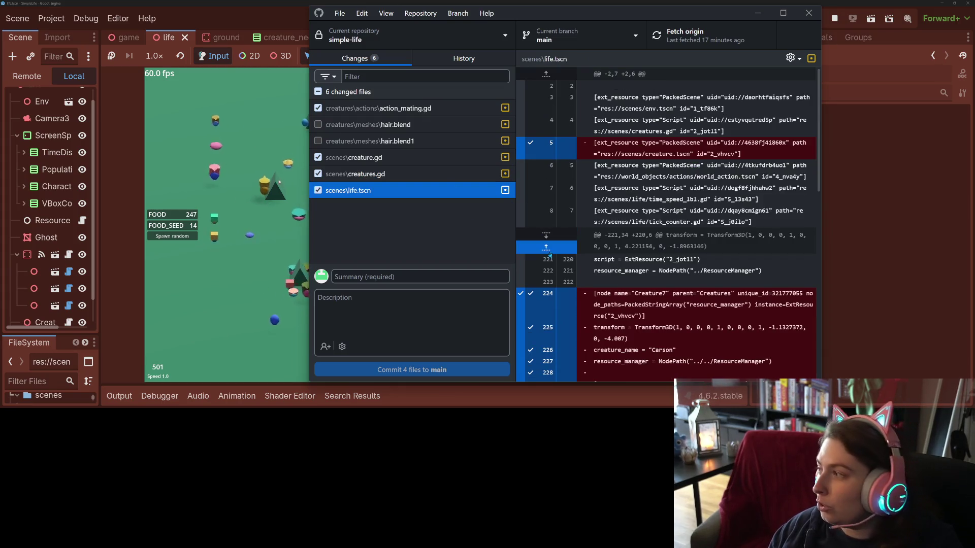
scroll(549, 253, "down", 10)
scroll(549, 253, "up", 10)
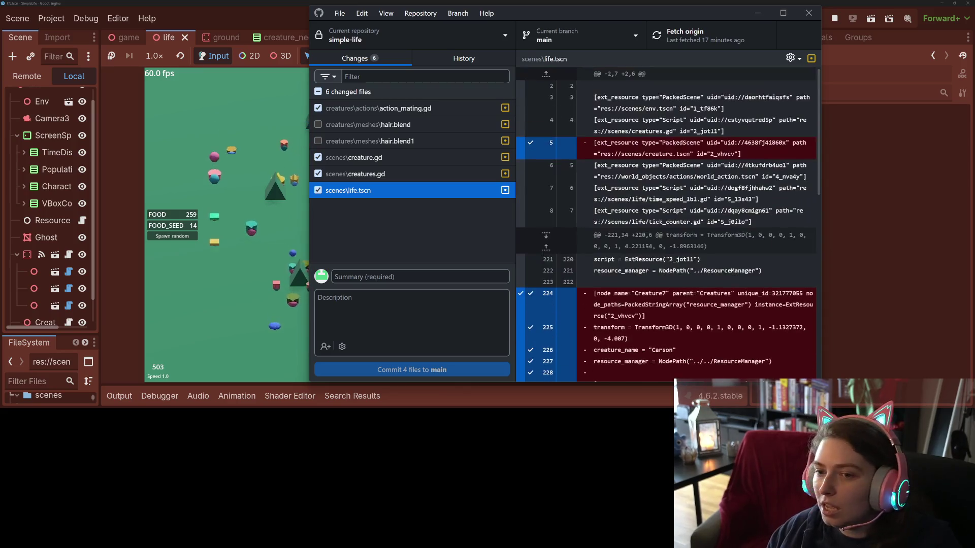
- Commit the four files to main as 'adds creature uid', push to origin, and return to Godot
left_click(417, 276)
type("adds creature uid")
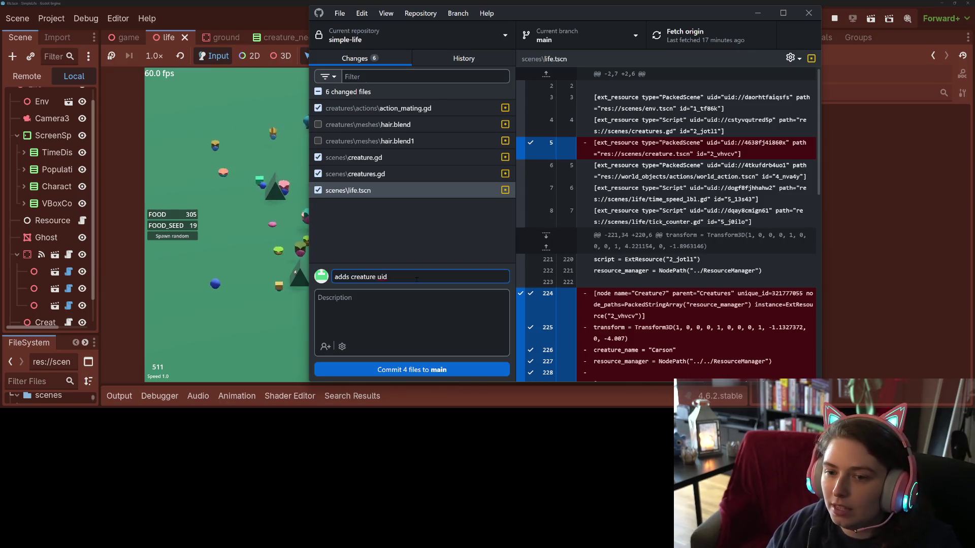
left_click(385, 178)
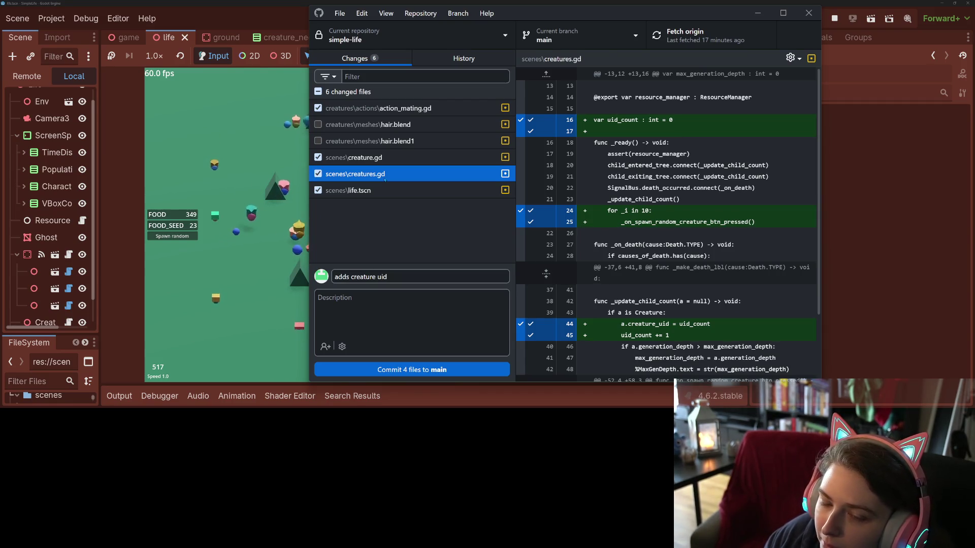
left_click(441, 369)
left_click(668, 45)
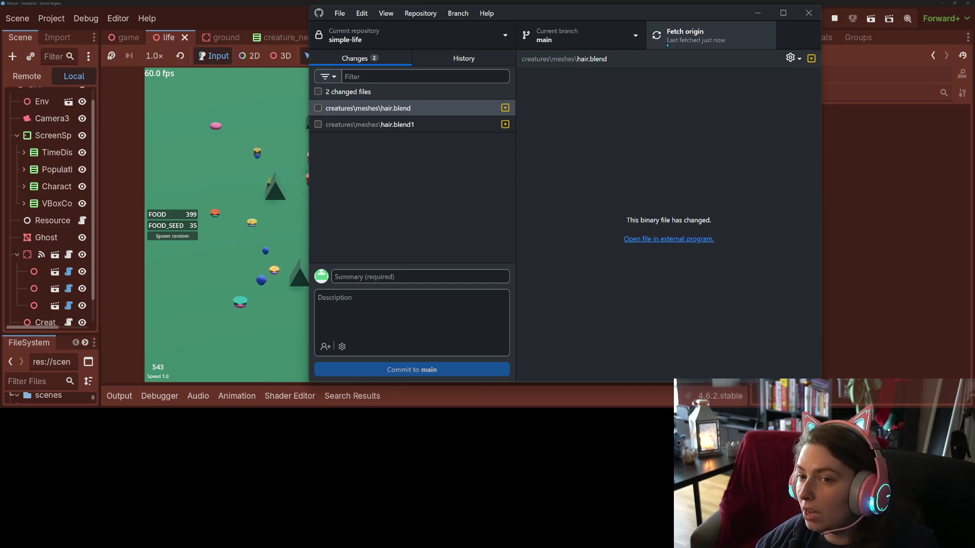
left_click(872, 150)
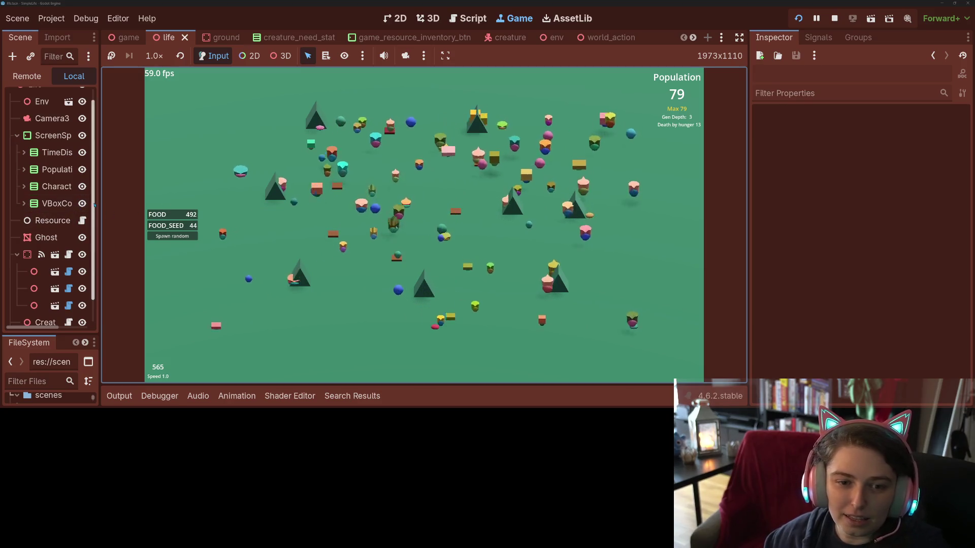
- Widen the Scene dock and open creature.gd from the creature scene's script icon
left_click_drag(99, 203, 170, 203)
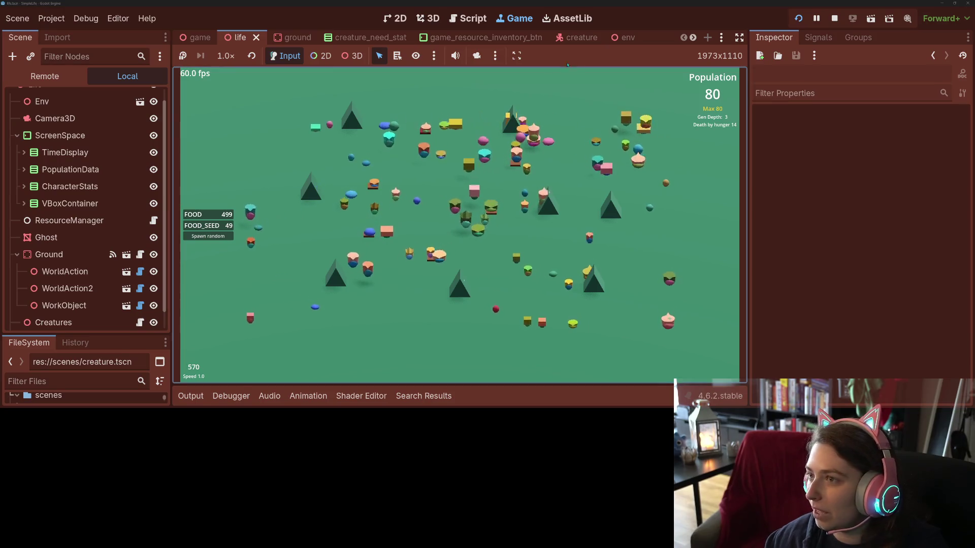
left_click(578, 37)
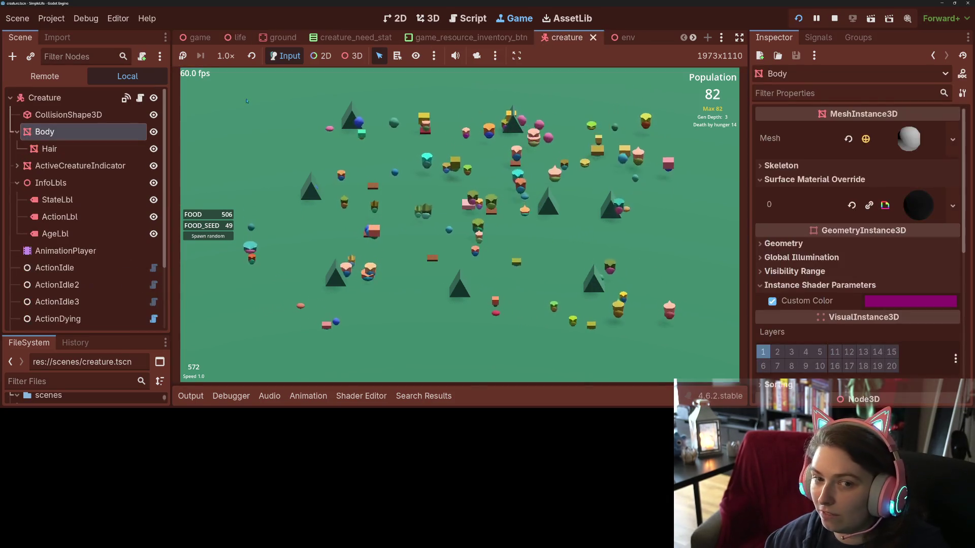
left_click(467, 18)
scroll(481, 224, "up", 5)
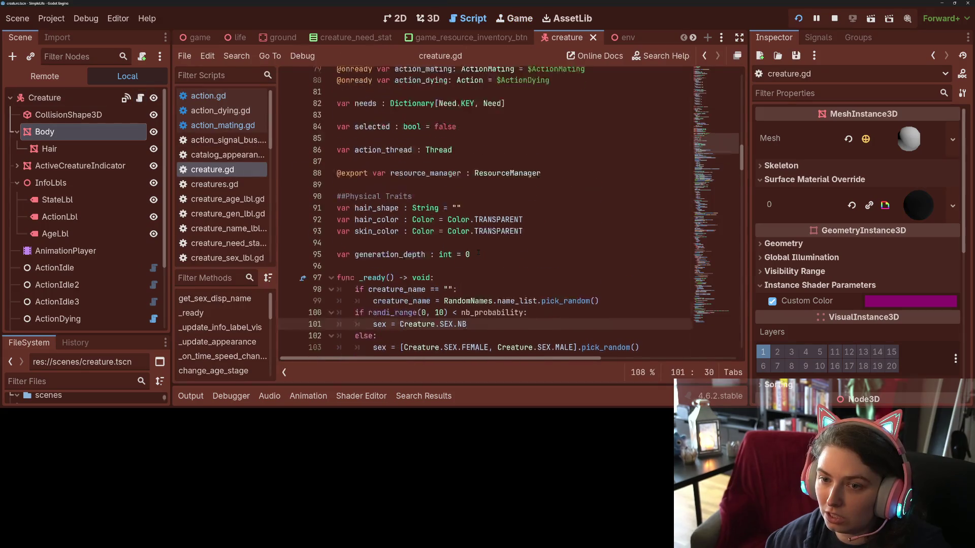
- Add 'var familial_creatures : Array[int]' below generation_depth in creature.gd and save
scroll(481, 223, "down", 3)
left_click(492, 208)
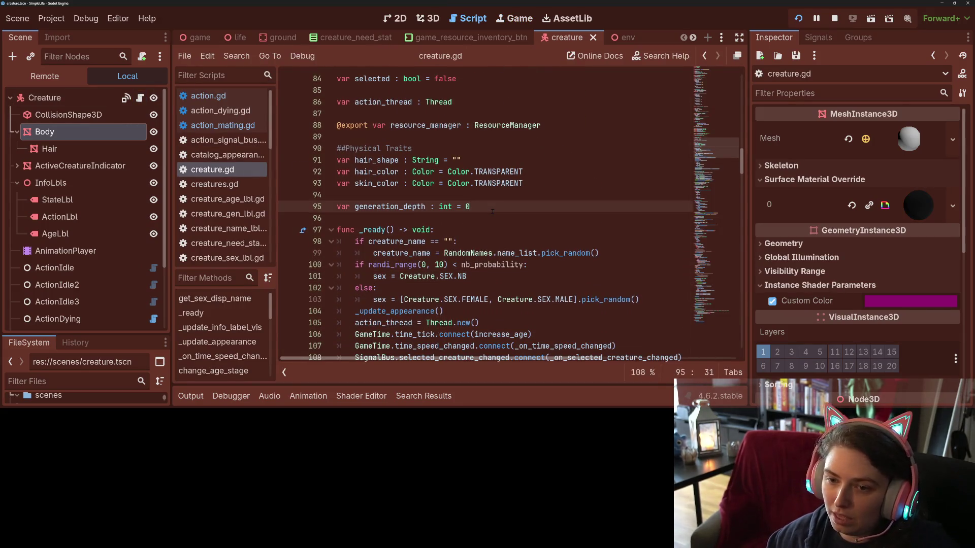
key("Return")
type("var fami")
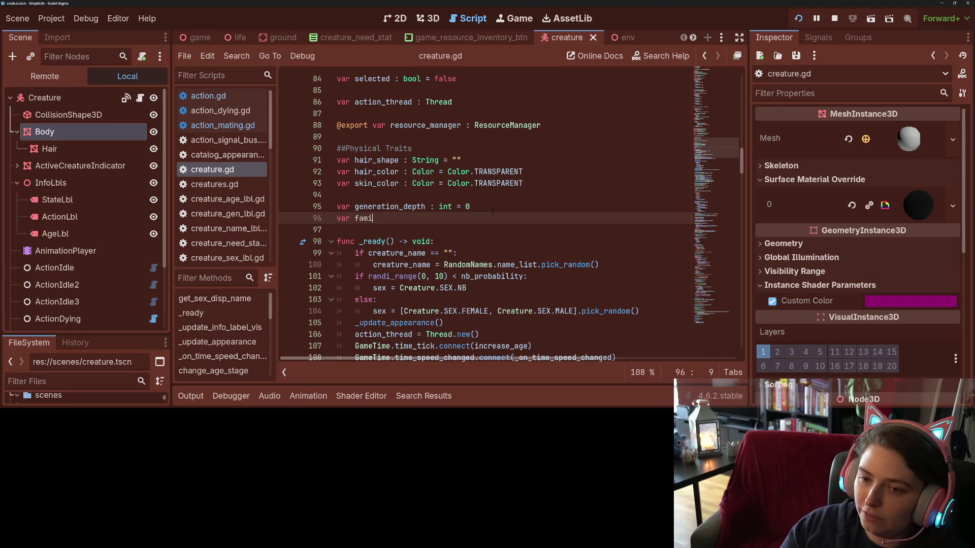
type("ian")
type("lial")
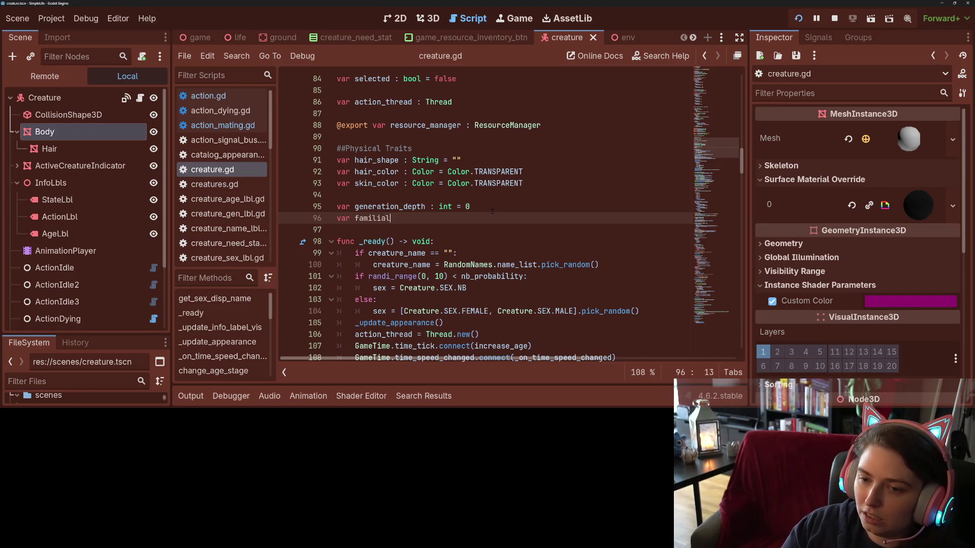
type("_cra")
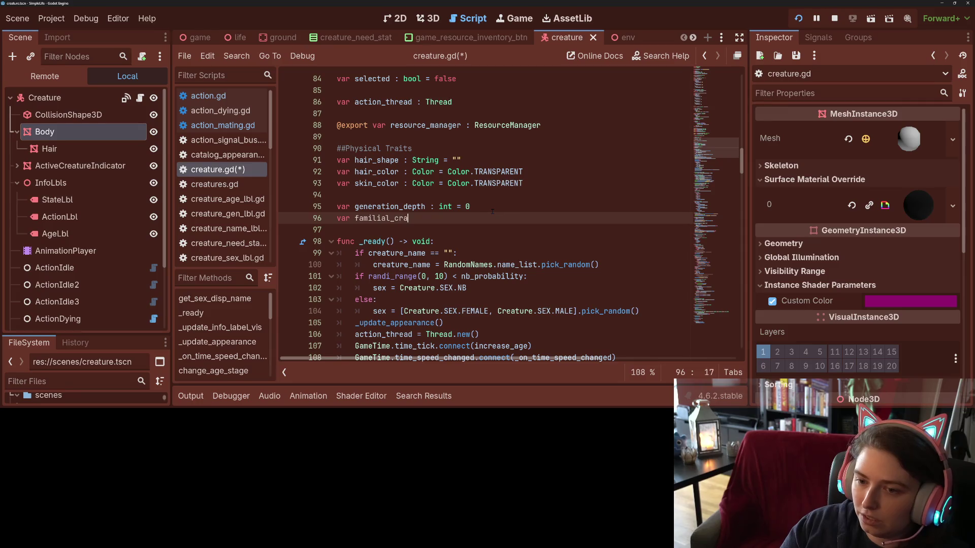
key("BackSpace")
type("eature")
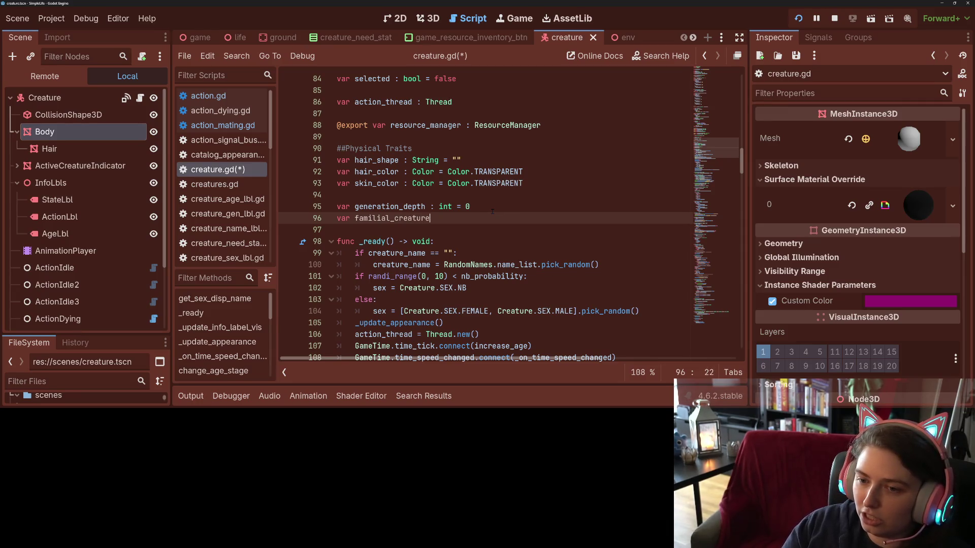
type("s : Array")
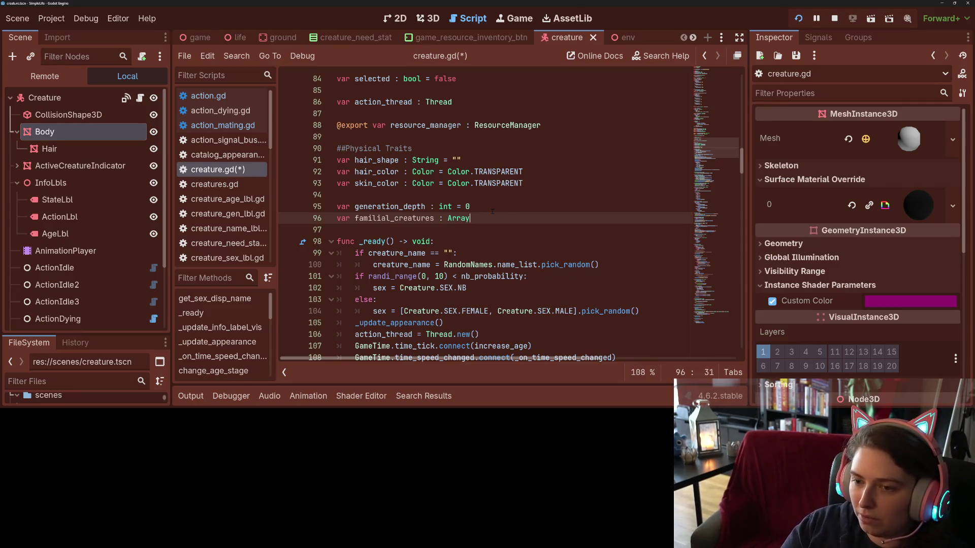
type("[int")
key("ctrl+s")
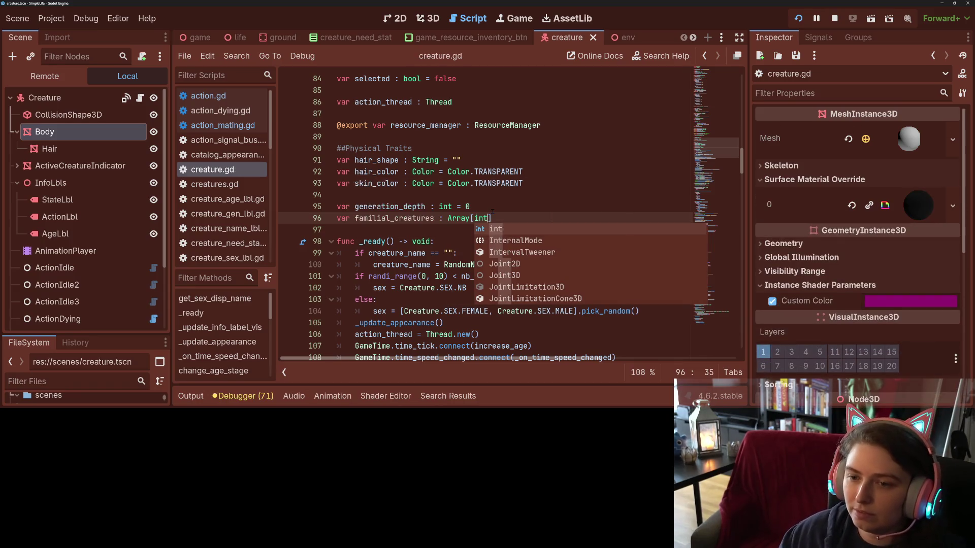
double_click(432, 218)
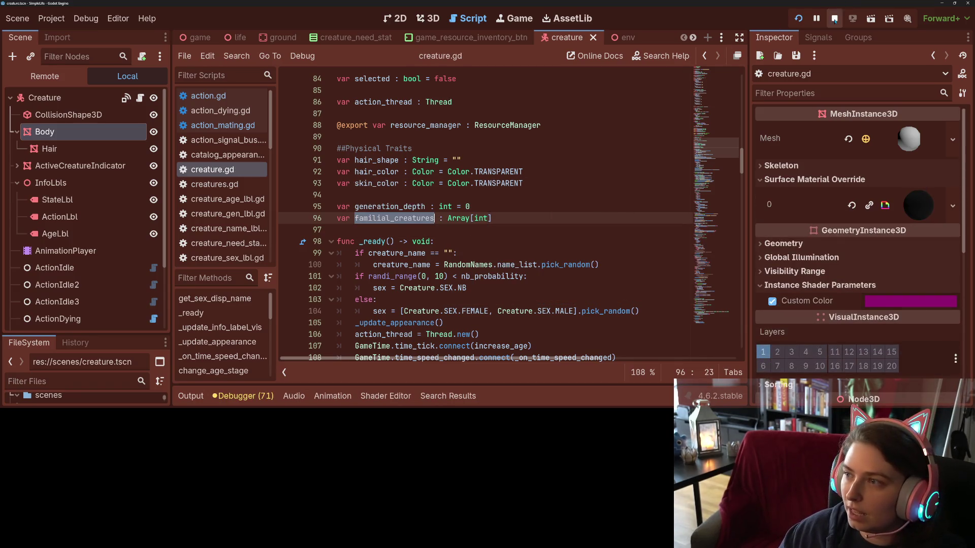
- Stop the running game with F8 and open action_mating.gd
key("F8")
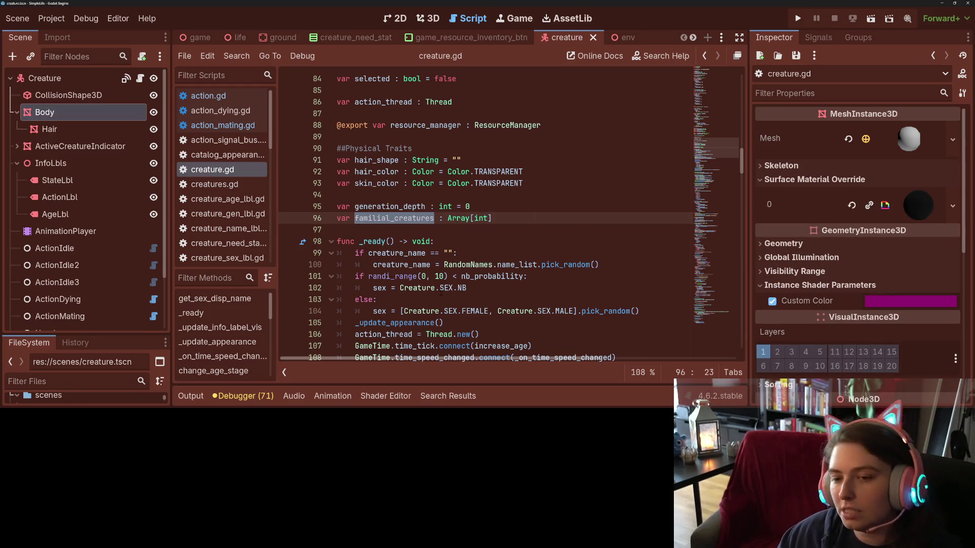
scroll(441, 290, "down", 2)
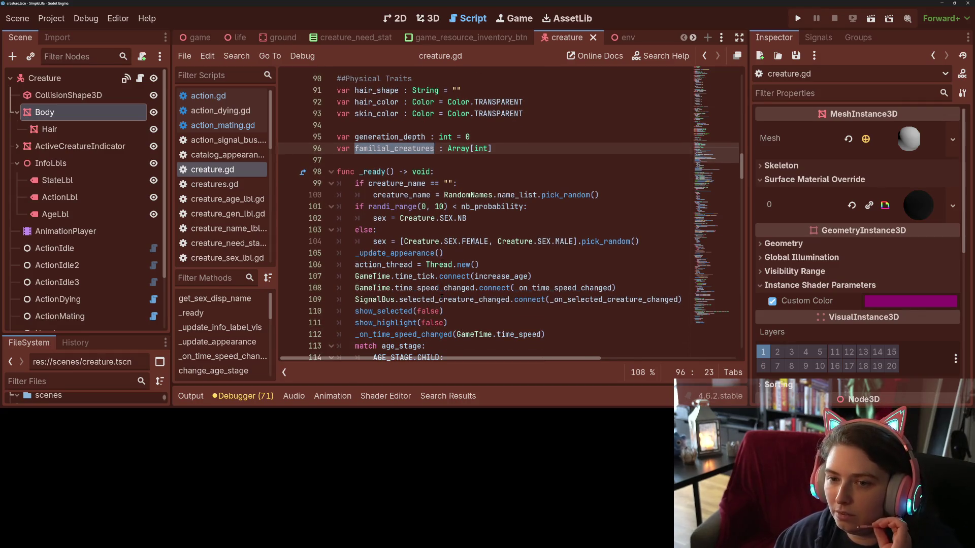
mouse_move(378, 276)
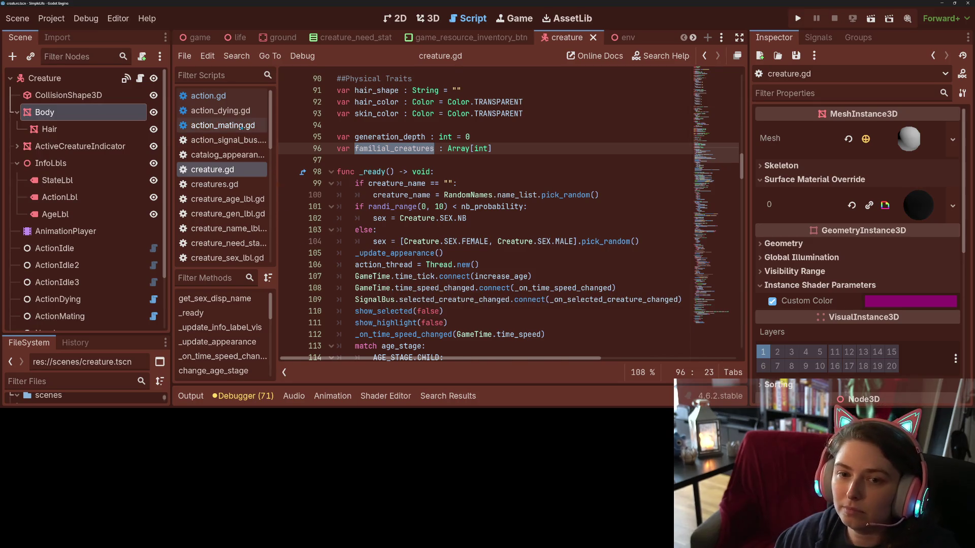
left_click(222, 125)
scroll(450, 282, "up", 4)
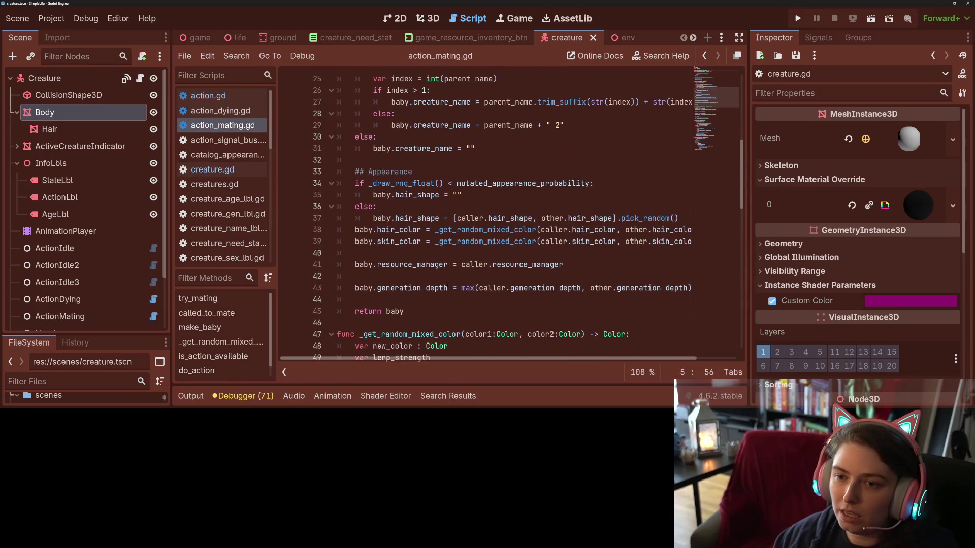
- Before 'return baby', append caller.familial_creatures and other.familial_creatures to baby.familial_creatures, then save
left_click(550, 300)
key("Return")
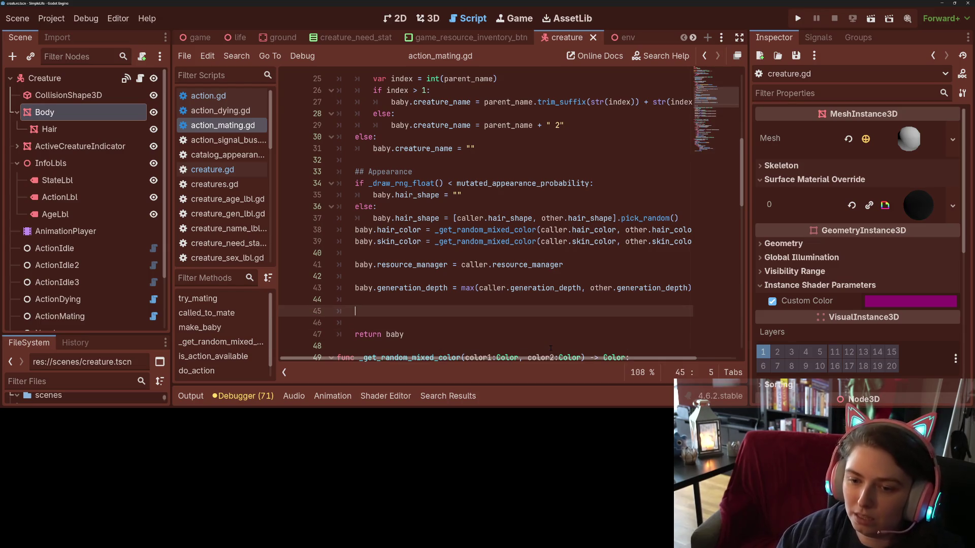
key("Up")
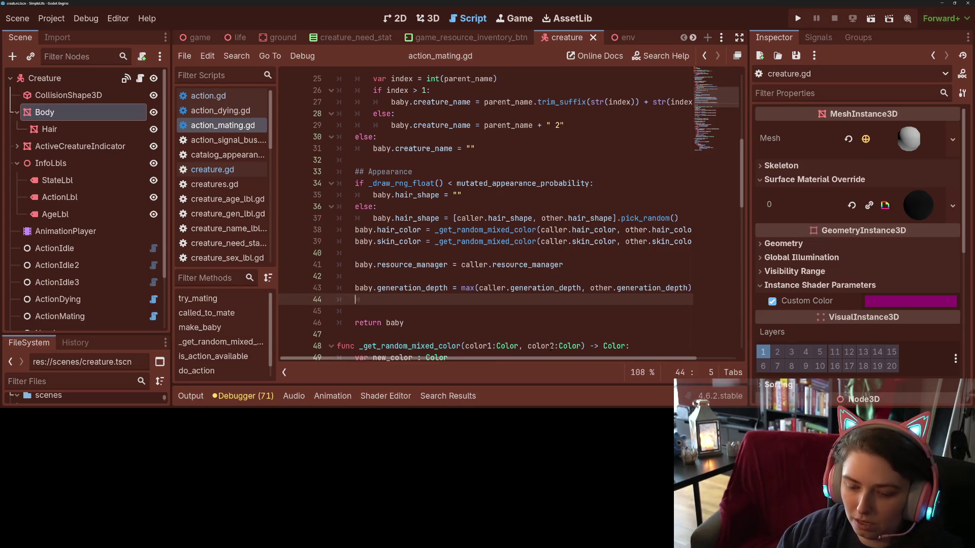
type("baby.familial_creatures")
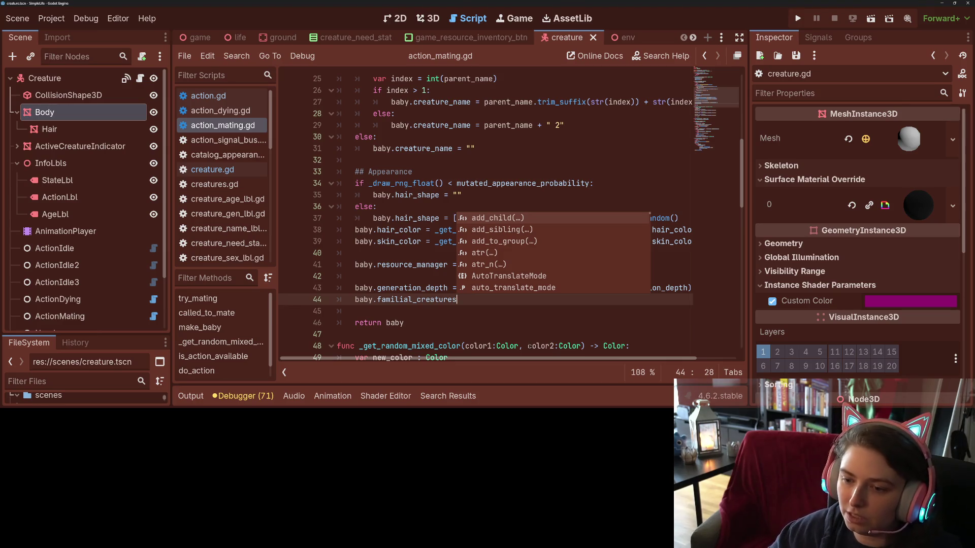
type(" =")
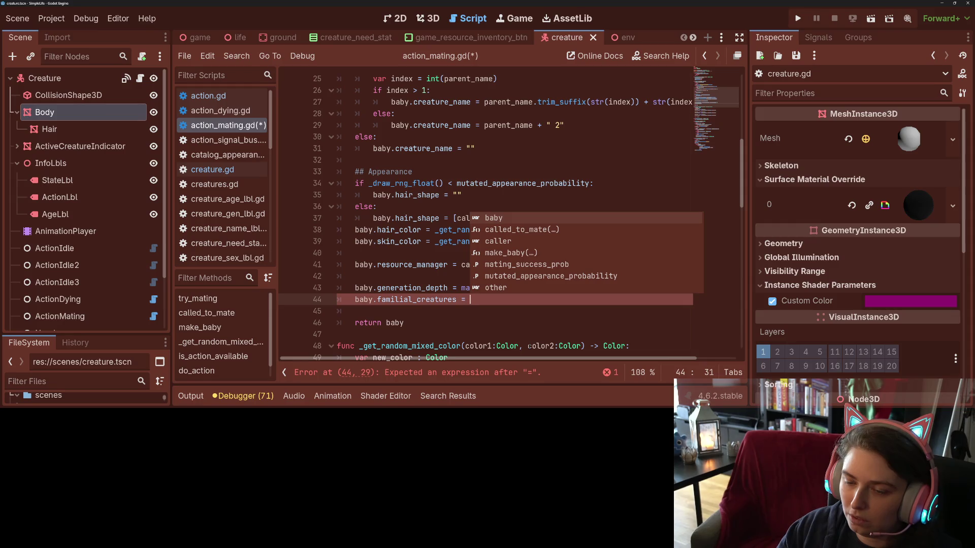
key("BackSpace")
key("BackSpace")
key("BackSpace")
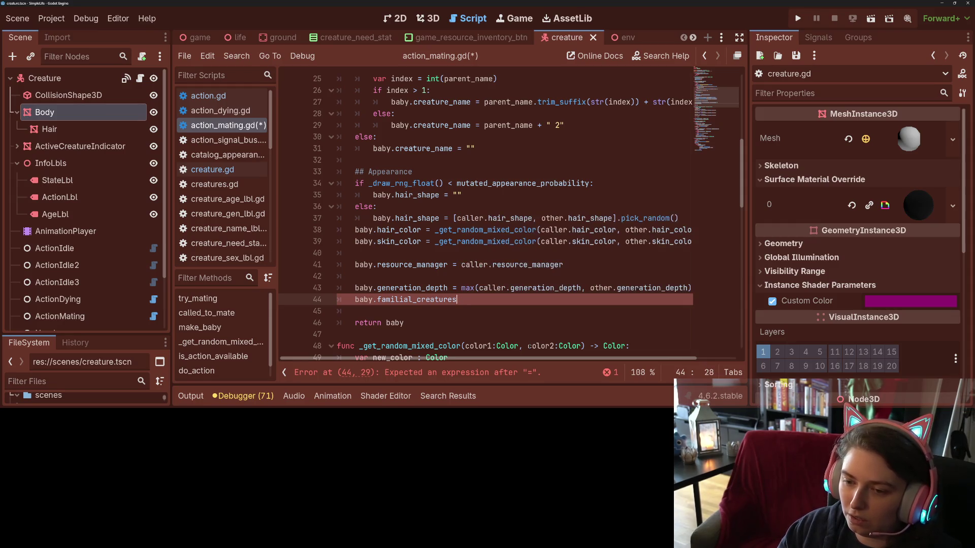
type(".appen")
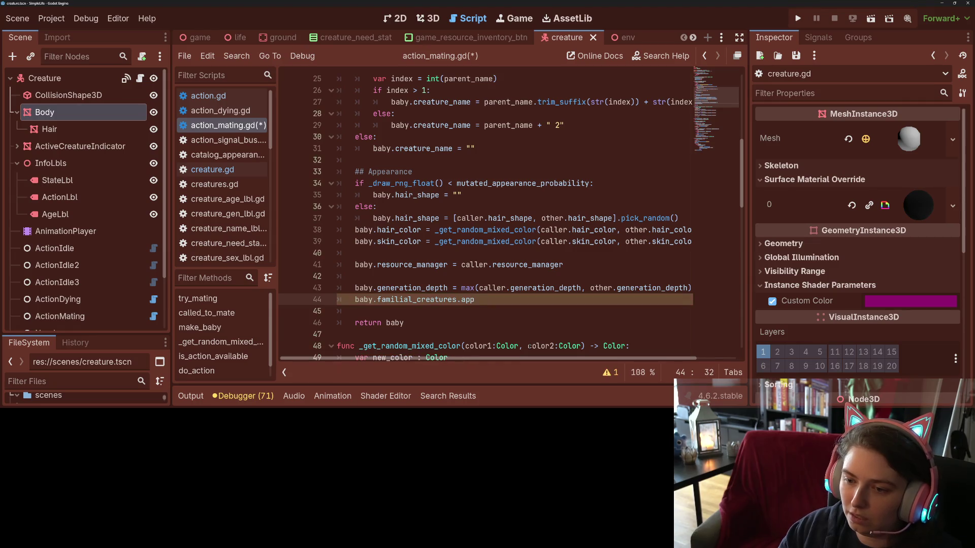
type("d_array")
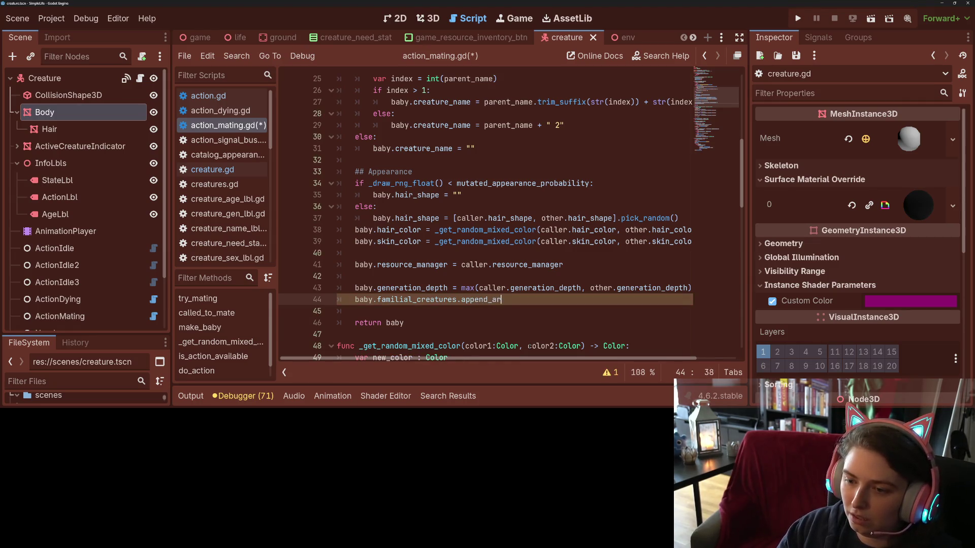
type("(")
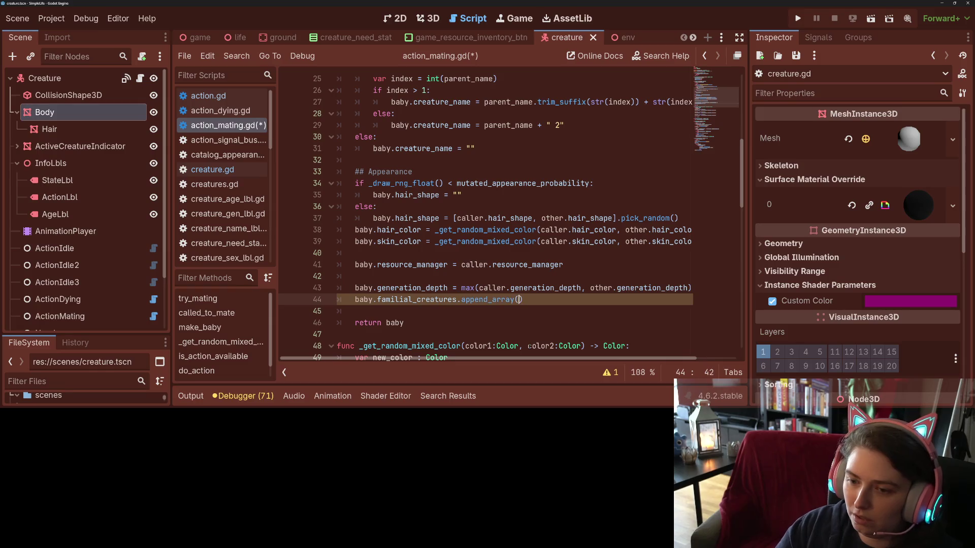
type("caller.familial_creatures")
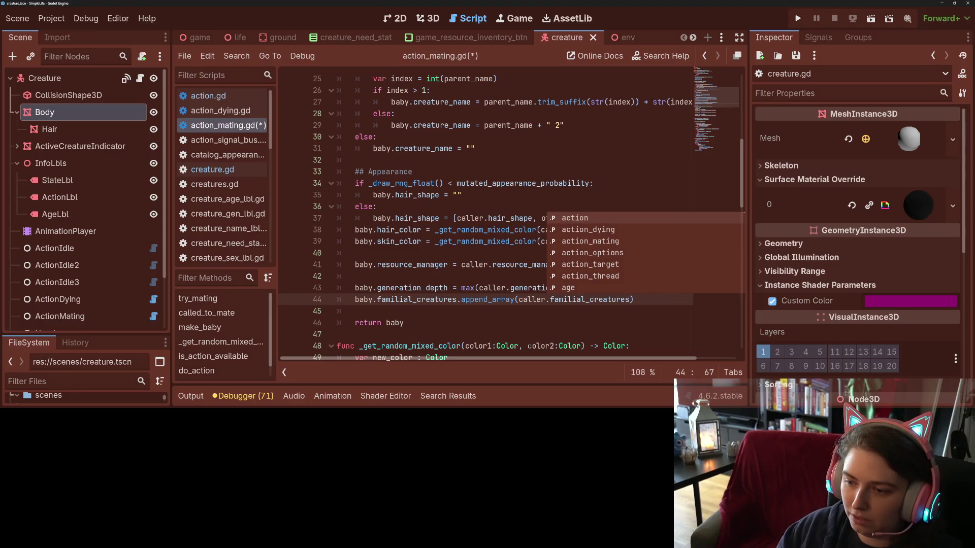
type(")")
key("ctrl+shift+d")
double_click(534, 311)
type("other")
key("ctrl+s")
left_click(464, 320)
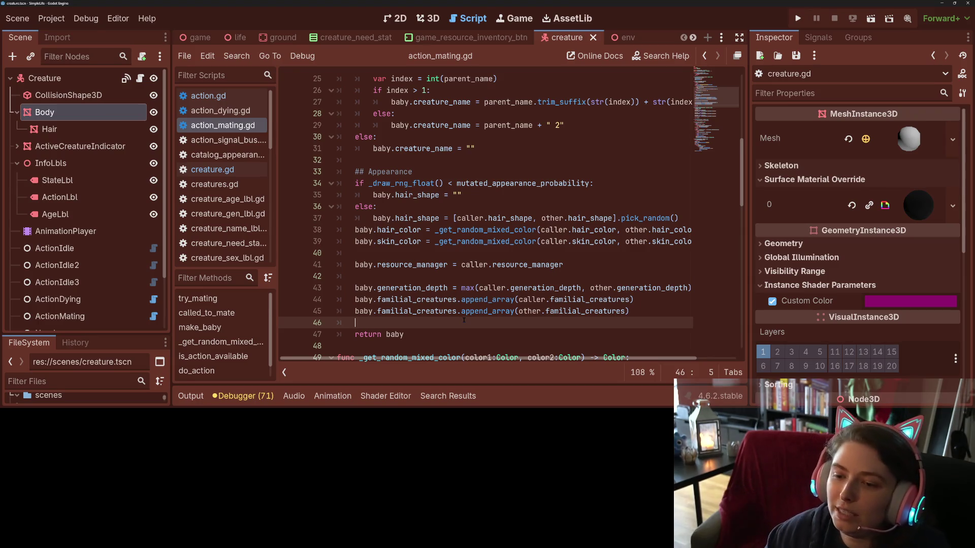
left_click(633, 313)
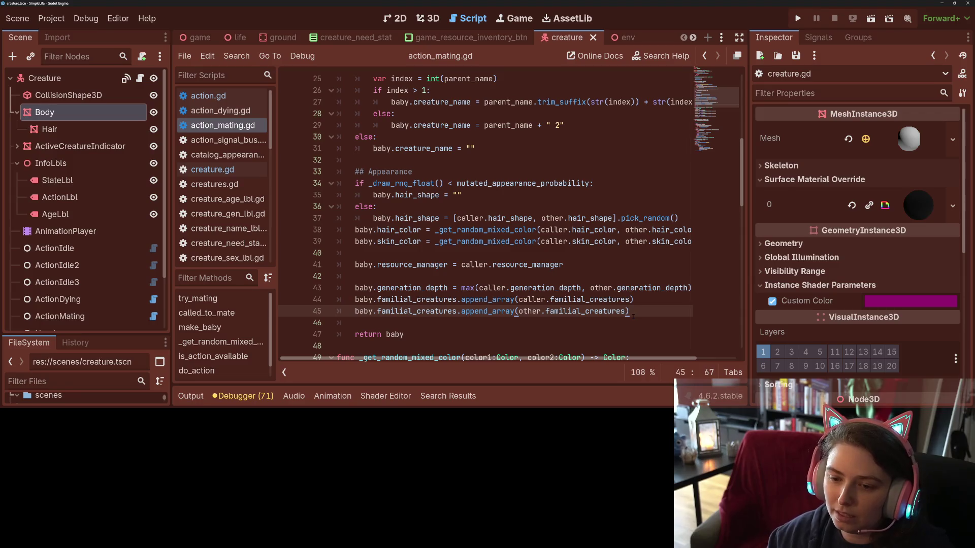
- Add the line baby.familial_creatures.append(caller.creature_uid) after the append_array lines
key("Down")
type("ab")
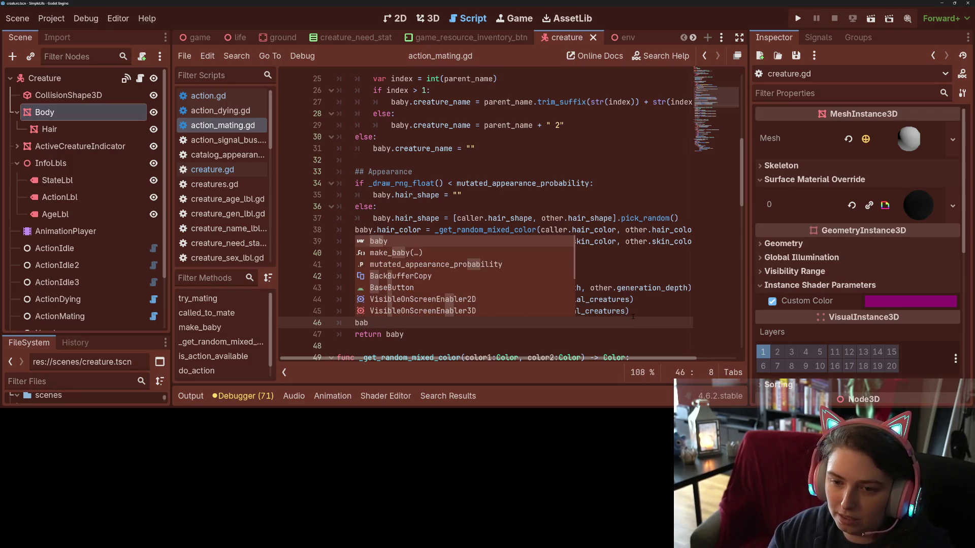
type("y.fa")
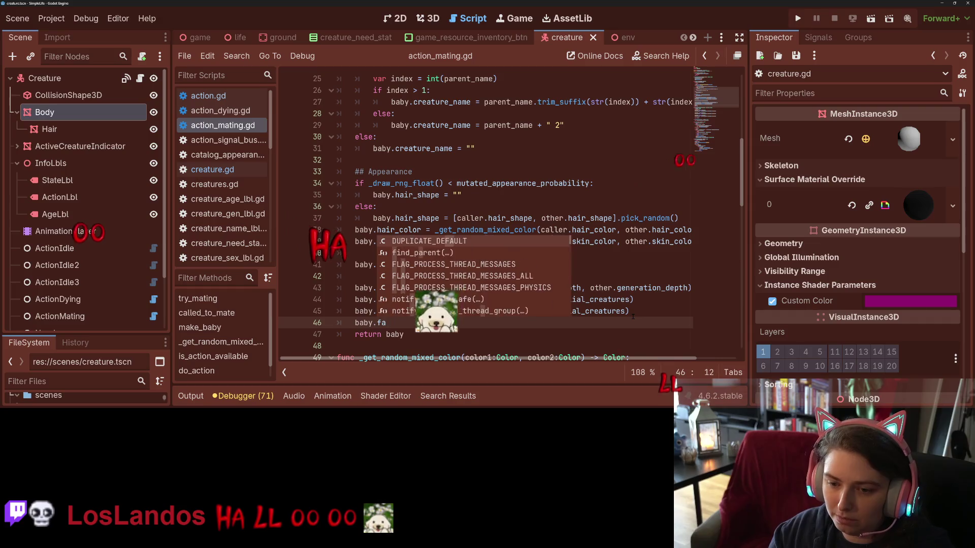
key("Return")
type("baby.")
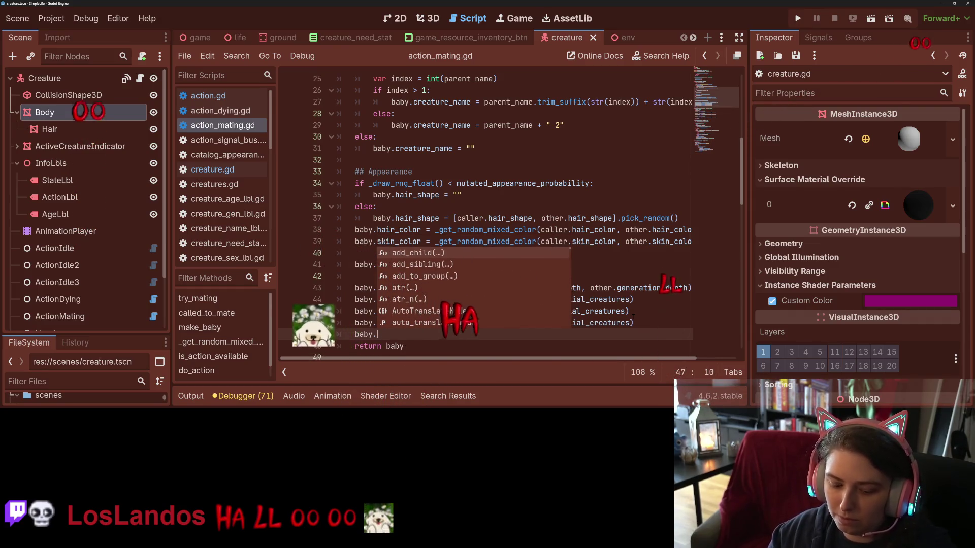
left_click_drag(590, 323, 585, 310)
key("BackSpace")
double_click(585, 311)
key("ctrl+c")
left_click(588, 323)
key("ctrl+v")
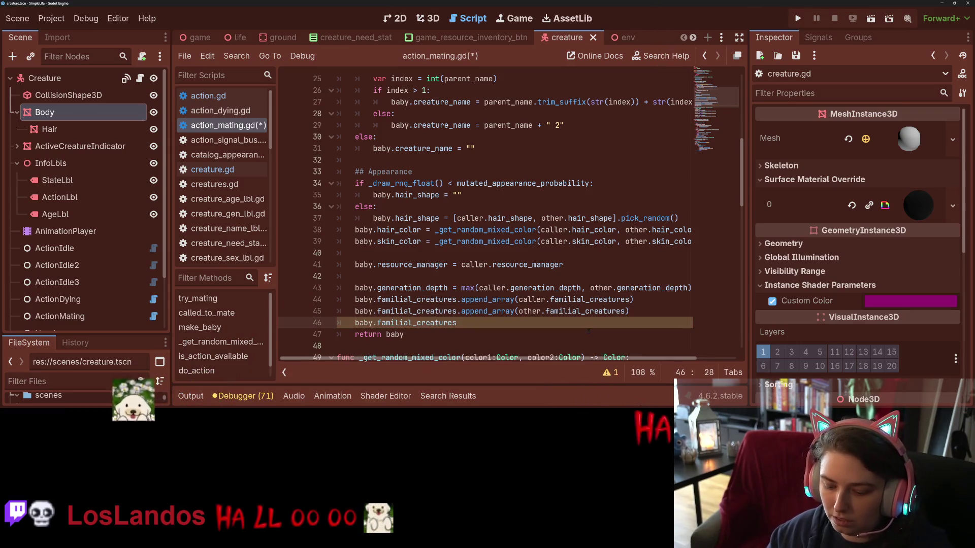
type(".append(caller")
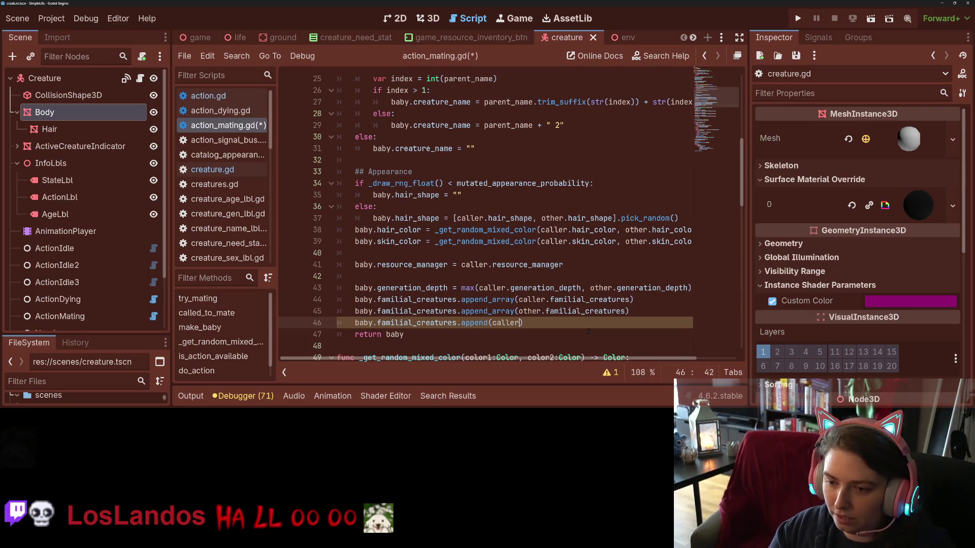
type(".cre")
key("Down")
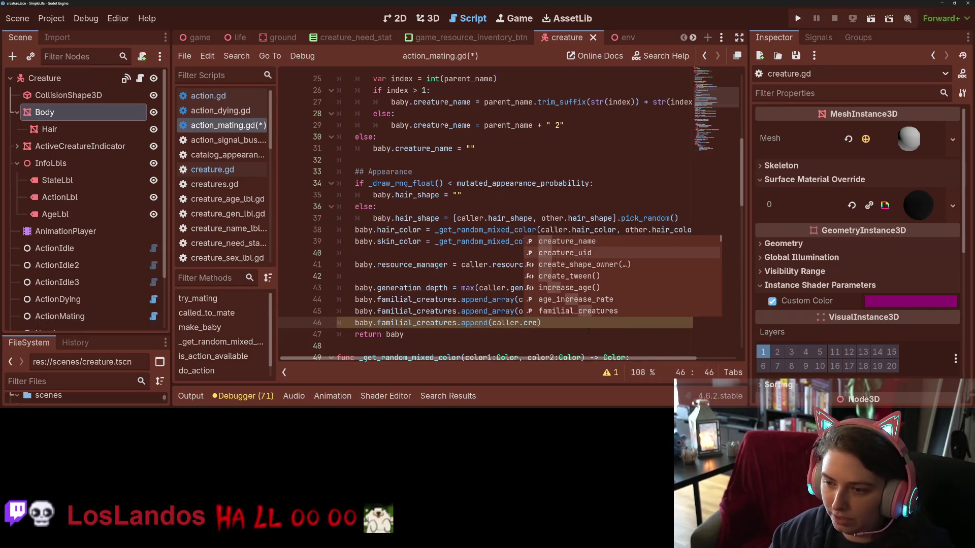
key("Return")
- Duplicate that line as baby.familial_creatures.append(other.creature_uid) and save
key("ctrl+shift+d")
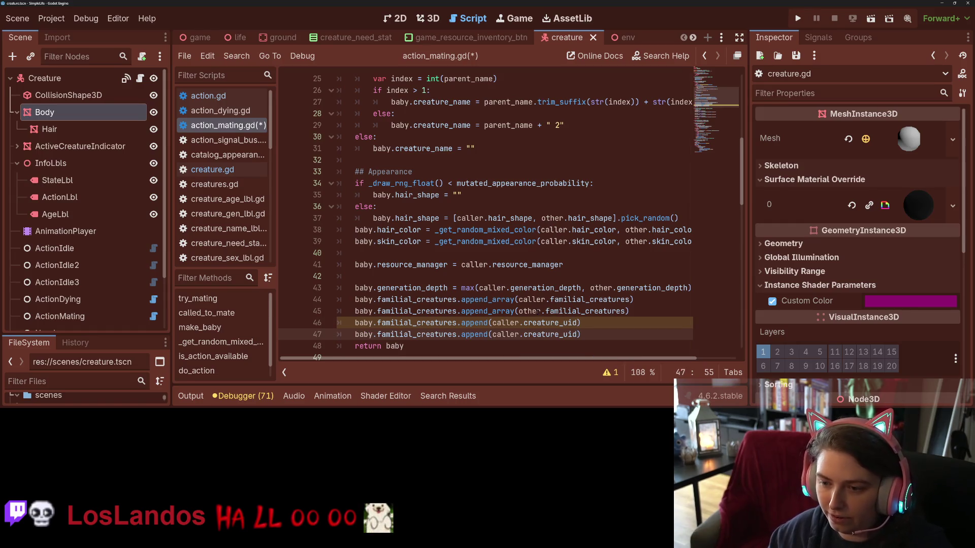
left_click(537, 312)
left_click(506, 334)
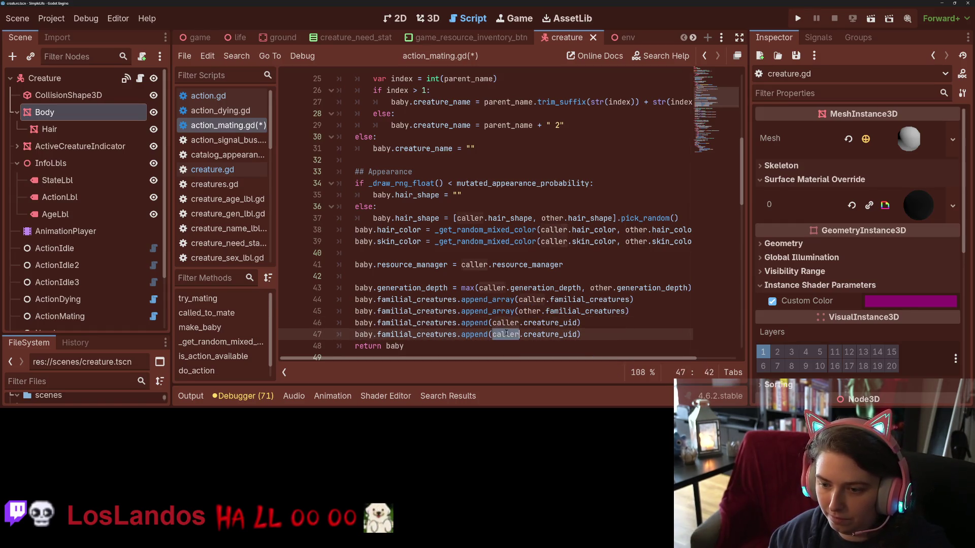
double_click(507, 335)
type("other")
key("ctrl+s")
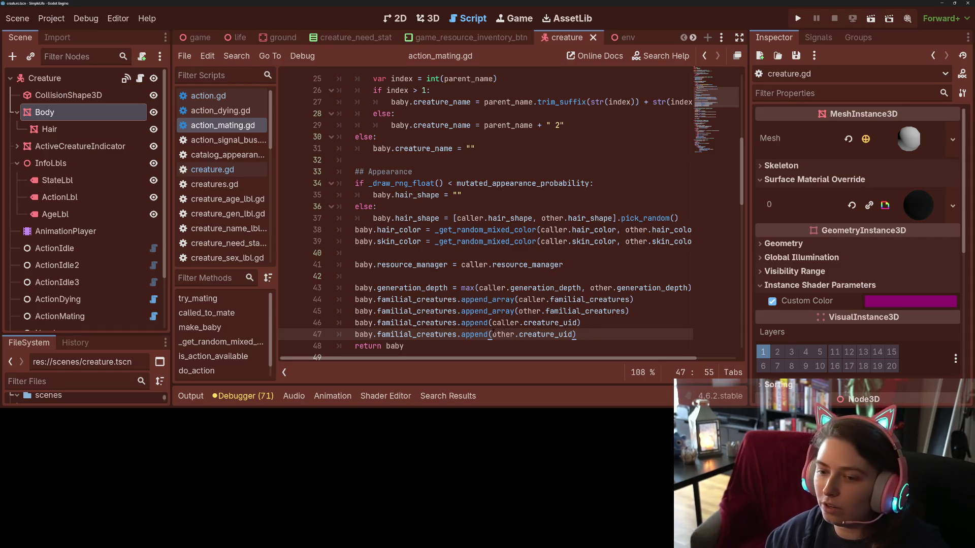
- Move both uid append lines above the append_array lines and save the script
left_click_drag(355, 322, 579, 334)
key("BackSpace")
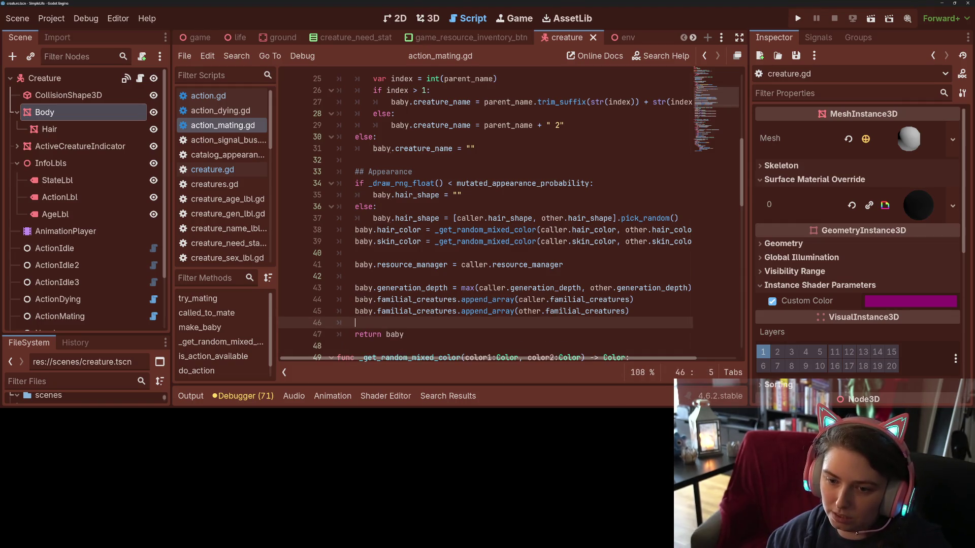
key("Up")
key("Up")
key("Return")
key("Up")
key("ctrl+v")
key("Down")
key("Down")
key("Down")
key("Tab")
key("ctrl+s")
scroll(414, 324, "down", 3)
mouse_move(414, 324)
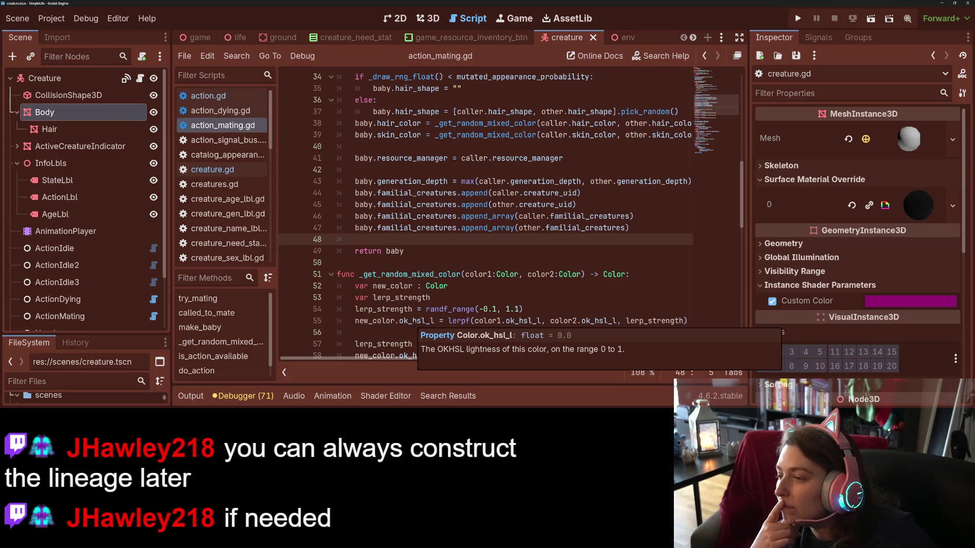
left_click(510, 216)
double_click(510, 216)
left_click(515, 216)
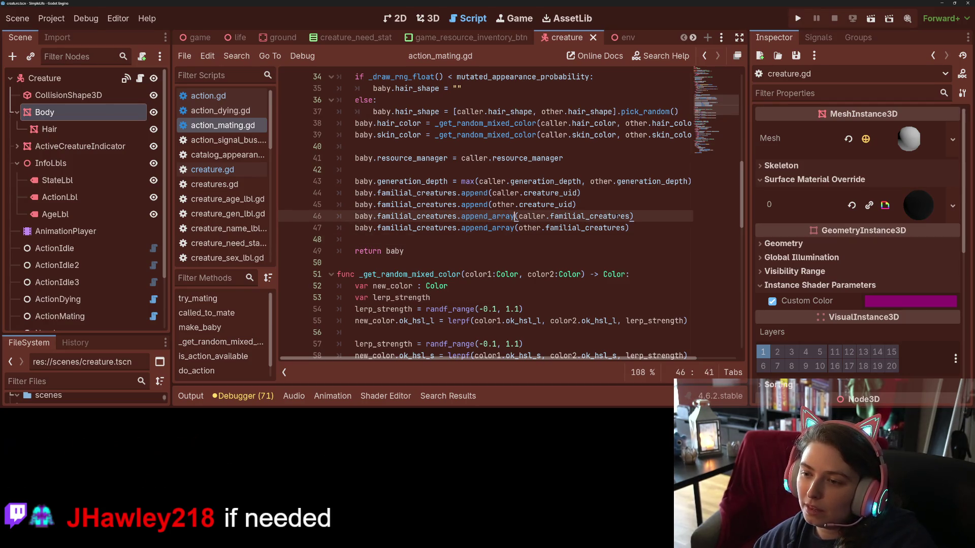
left_click(635, 215)
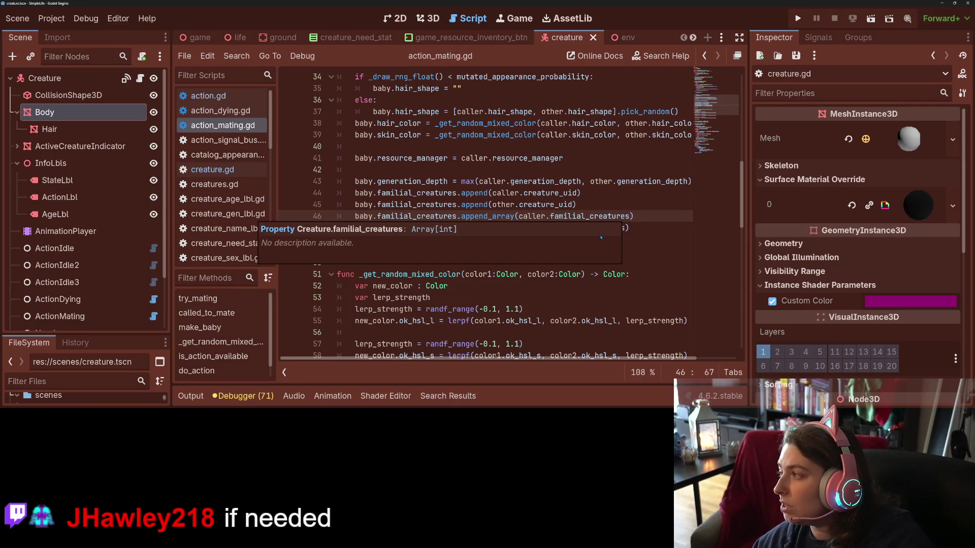
left_click(634, 239)
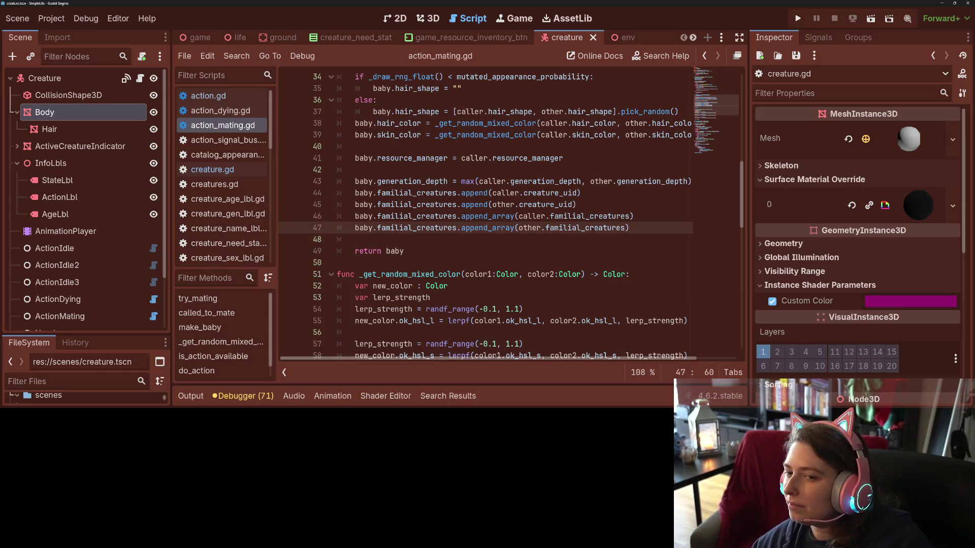
left_click(633, 230)
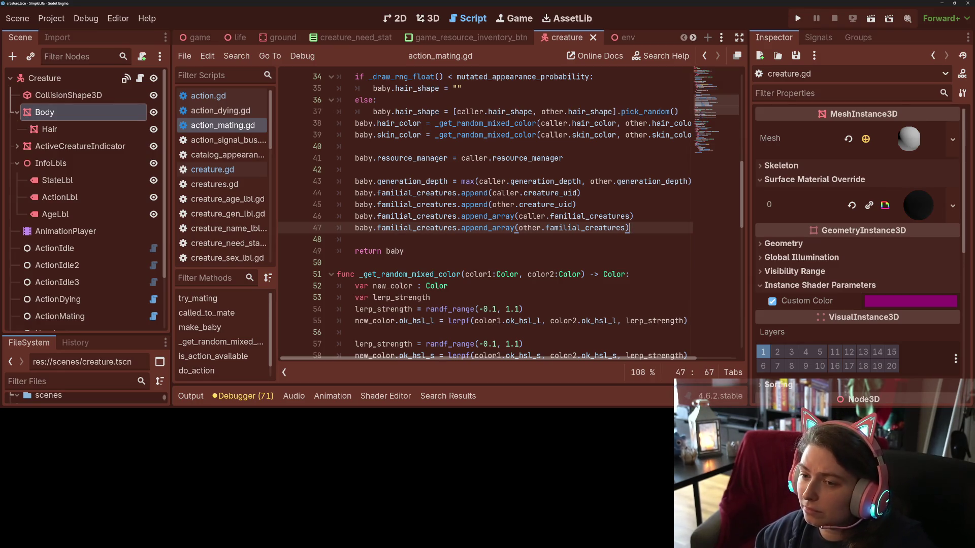
- Start an 'if caller.familial_creatures.size()' check above the appends, then delete it
left_click_drag(518, 216, 630, 216)
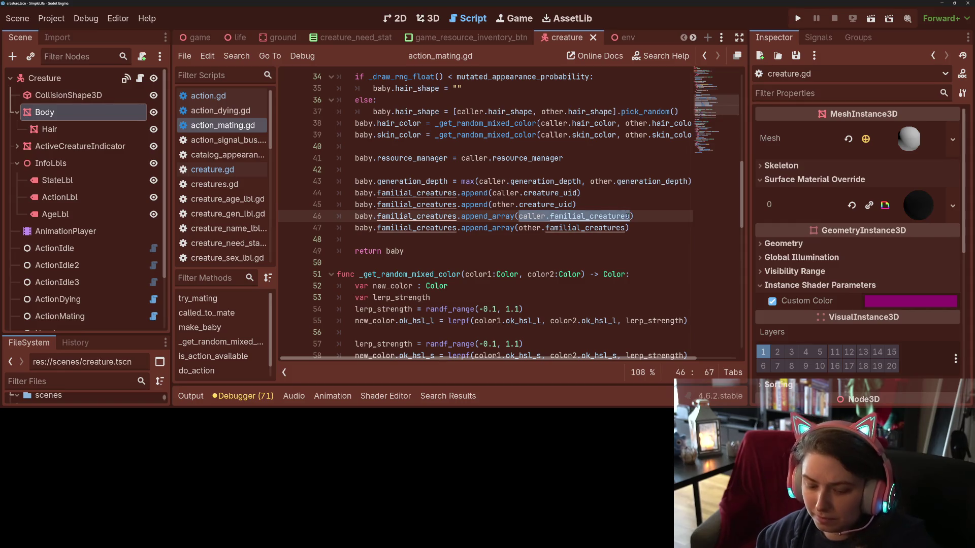
left_click(607, 204)
key("Return")
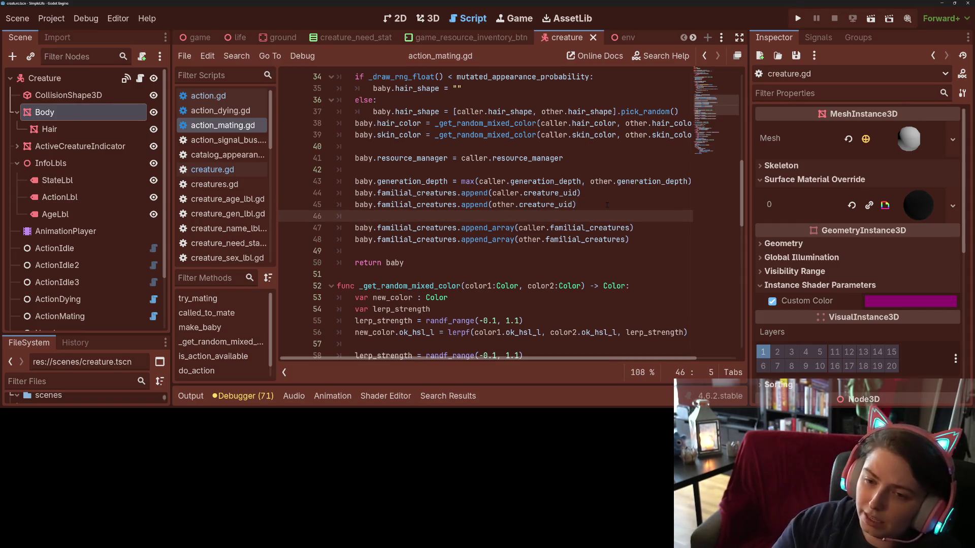
type("if caller.familial_creatures")
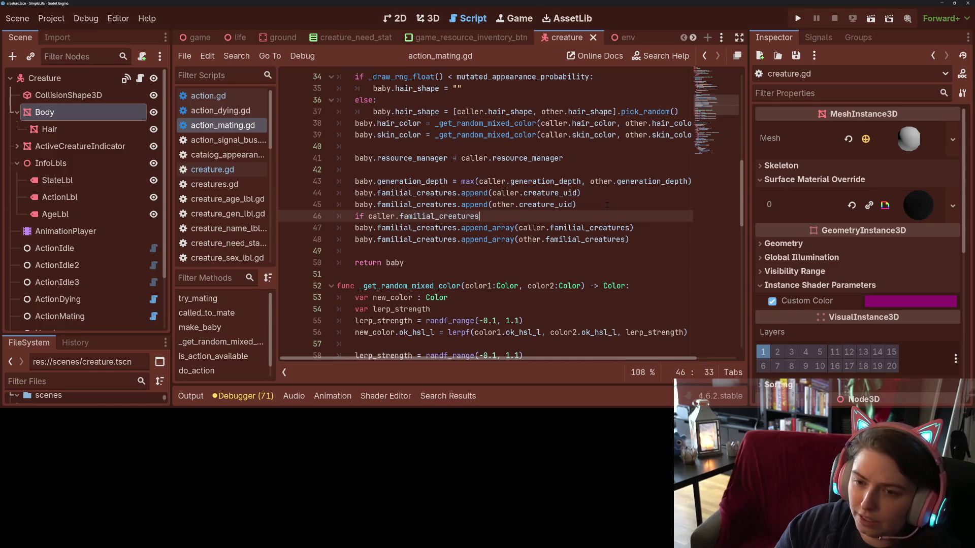
type(".size")
key("Return")
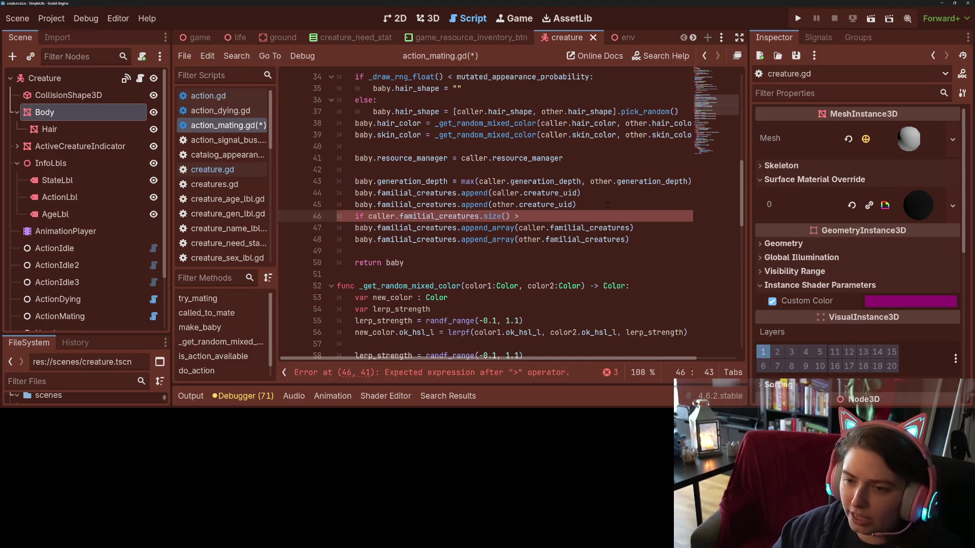
left_click_drag(551, 216, 296, 219)
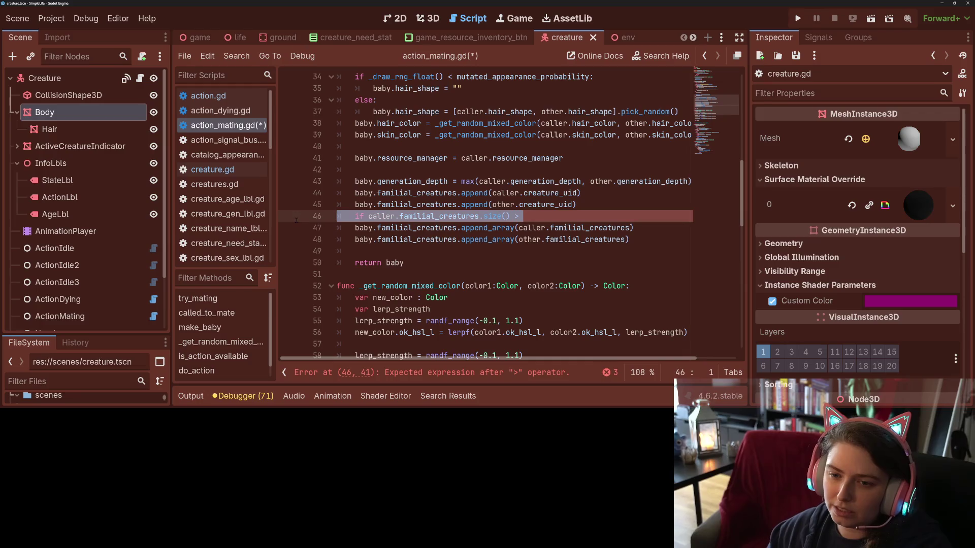
key("BackSpace")
key("BackSpace")
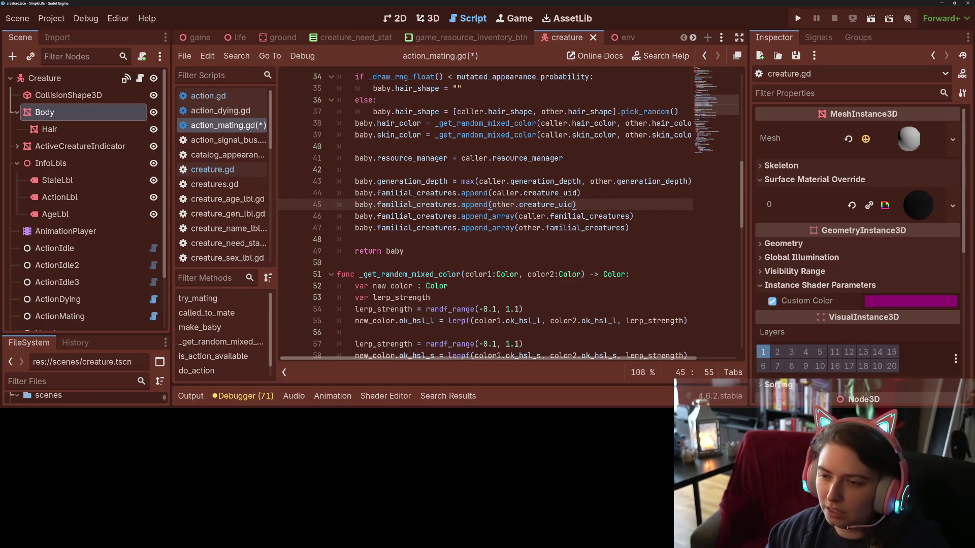
- Add .resize(2) to both parents' familial_creatures in the append_array lines and save
left_click(631, 216)
type(".res")
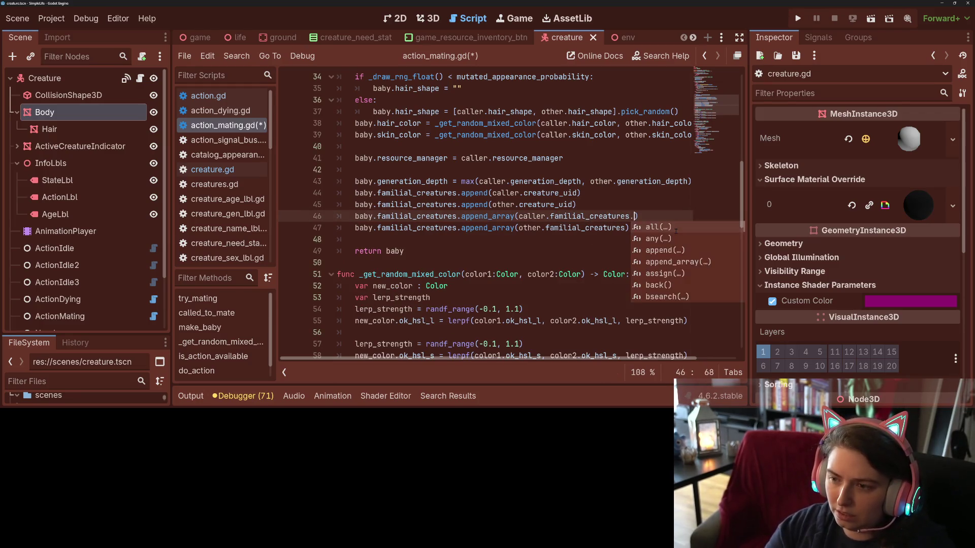
key("Return")
type("2")
left_click(586, 228)
left_click_drag(630, 217, 675, 217)
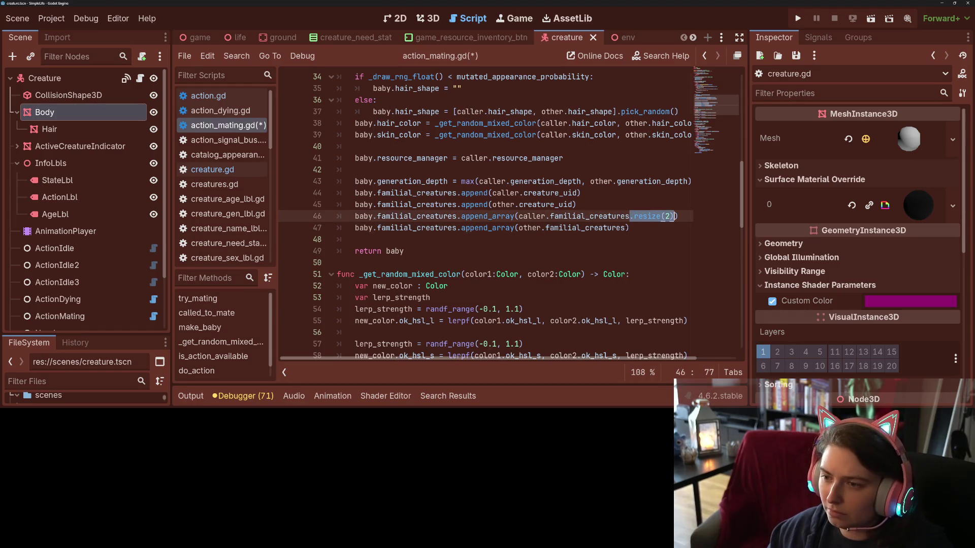
key("ctrl+c")
left_click(629, 228)
key("ctrl+v")
key("ctrl+s")
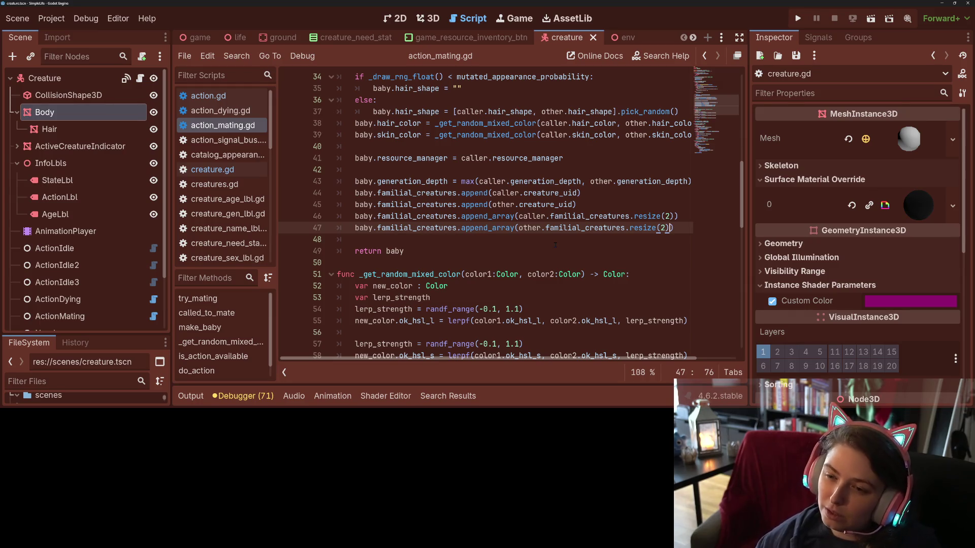
- Highlight every use of familial_creatures and show the debugger's error list
left_click(491, 238)
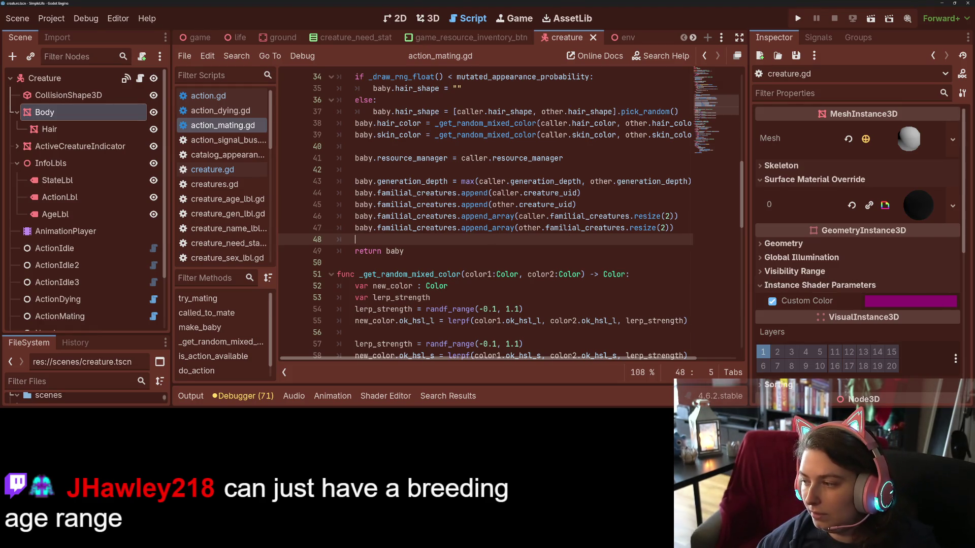
left_click(677, 264)
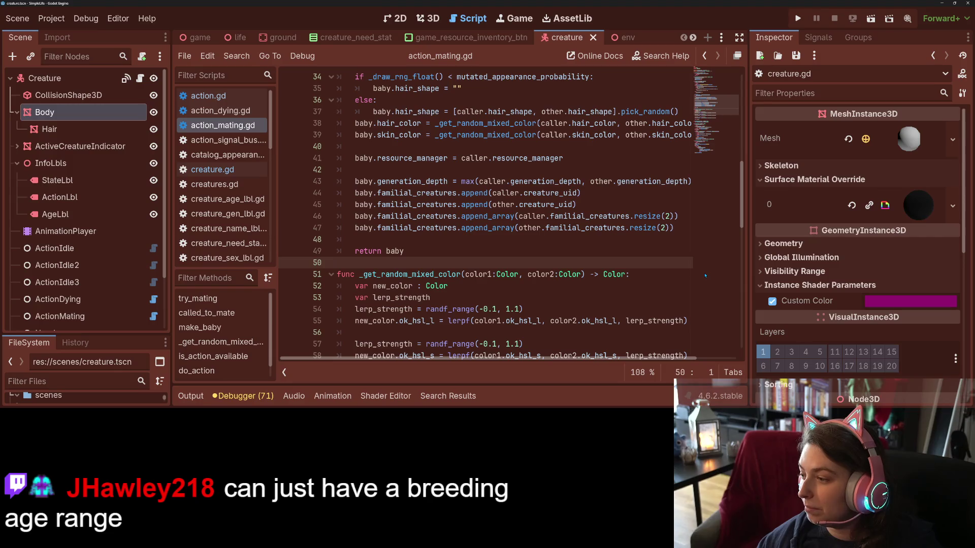
left_click(607, 228)
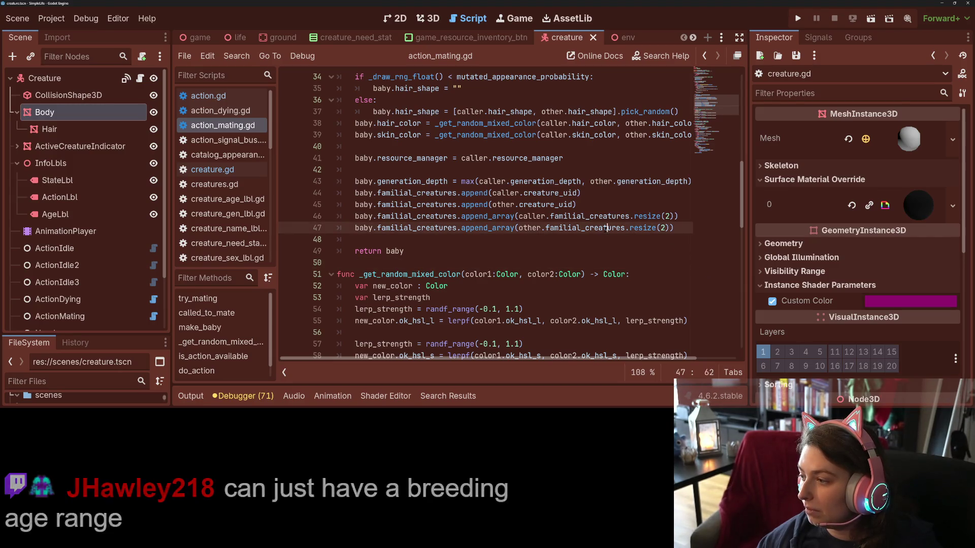
left_click(479, 255)
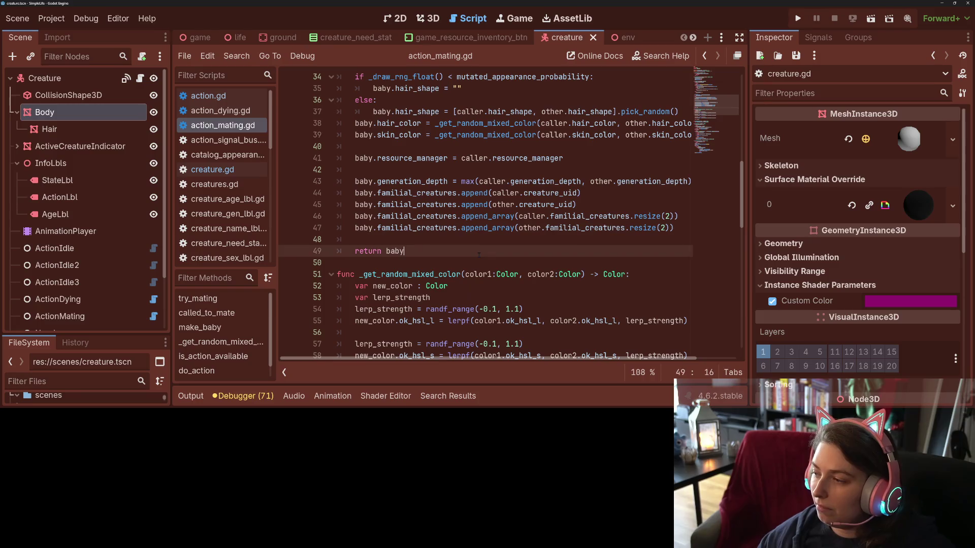
double_click(432, 229)
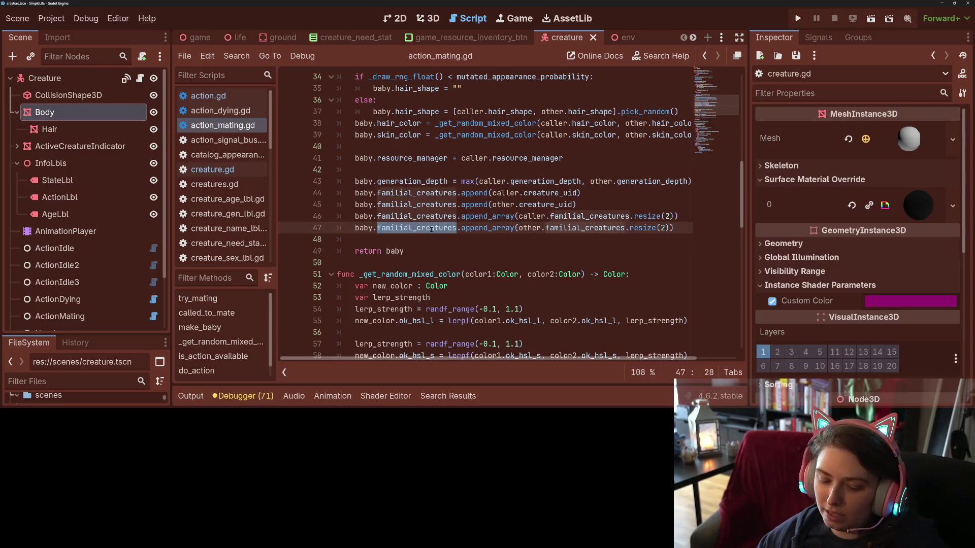
left_click(432, 228)
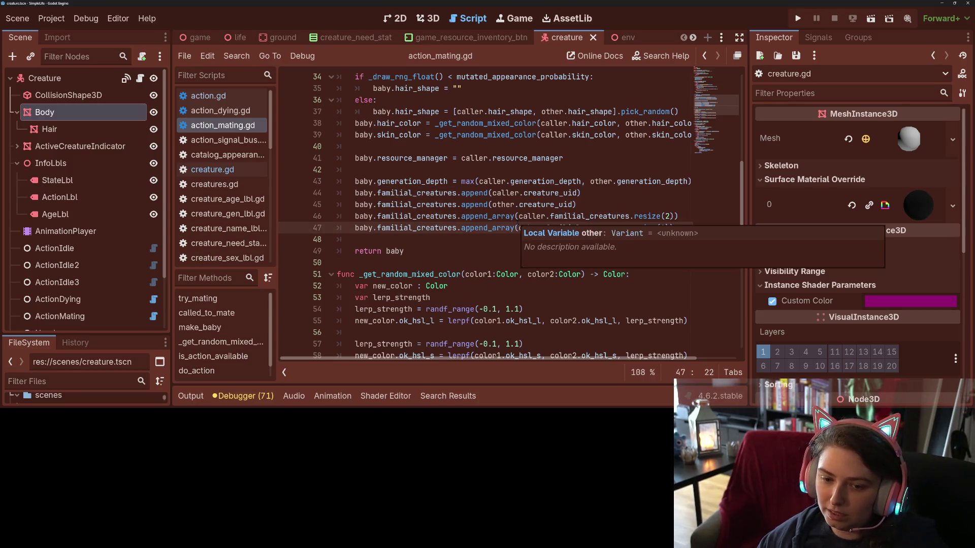
key("alt+d")
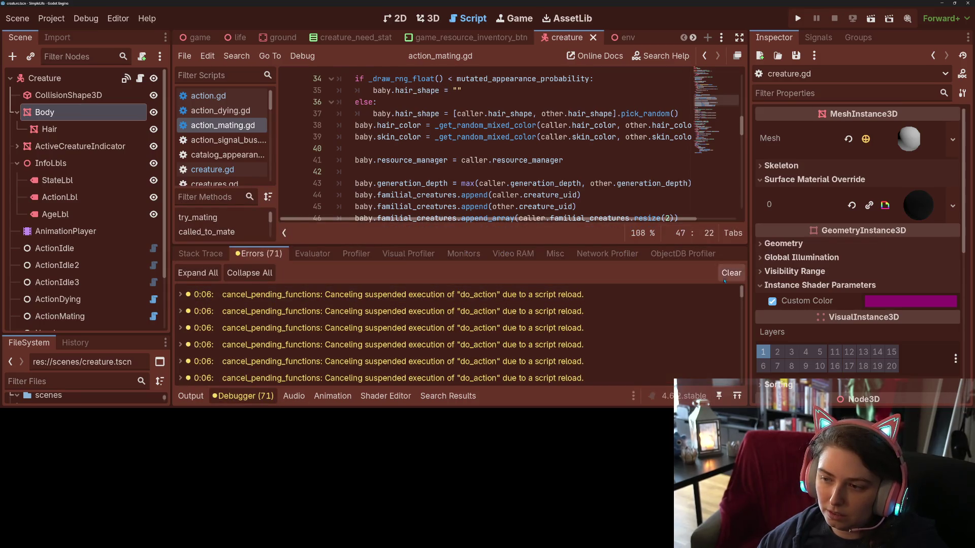
left_click(263, 396)
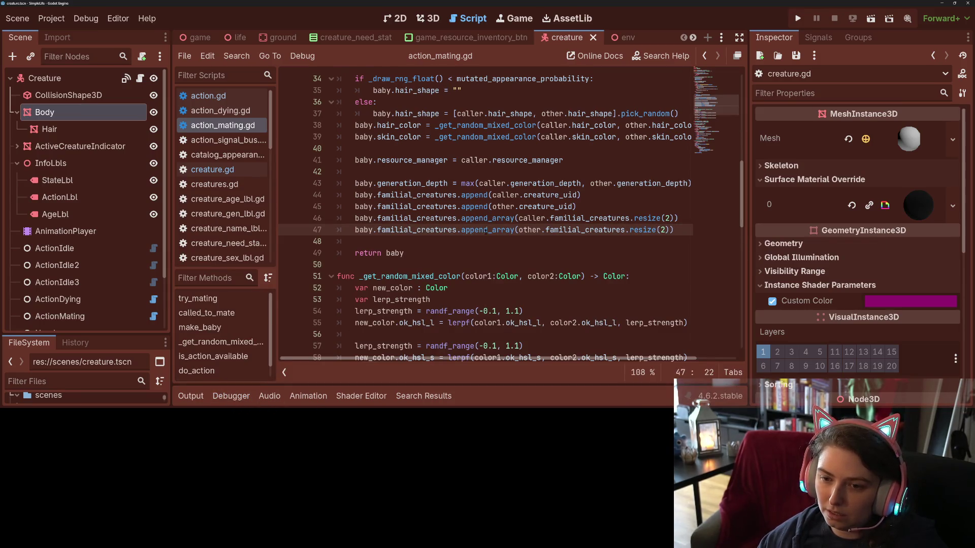
double_click(443, 230)
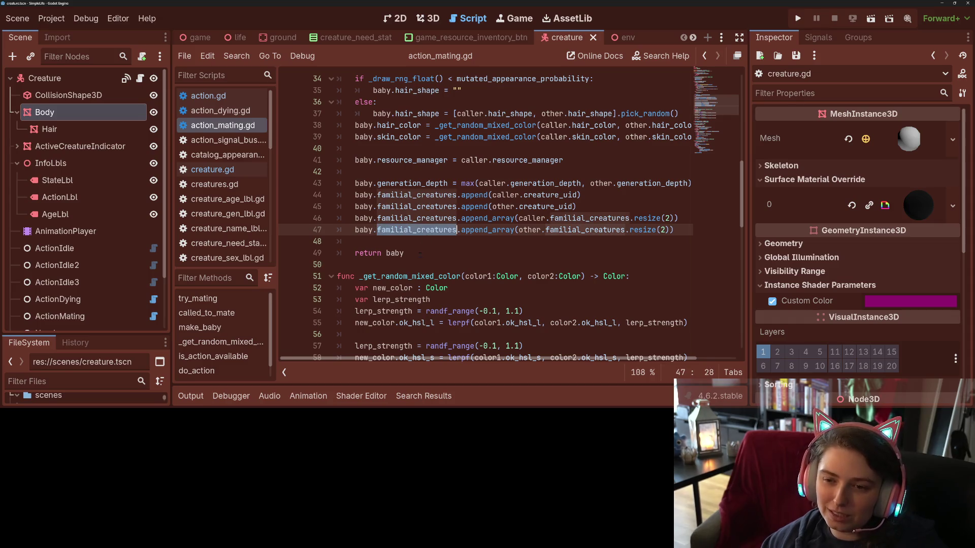
scroll(420, 254, "up", 8)
- Look over try_mating's checks, then insert an empty line above its 'return true'
scroll(479, 253, "up", 4)
left_click(478, 253)
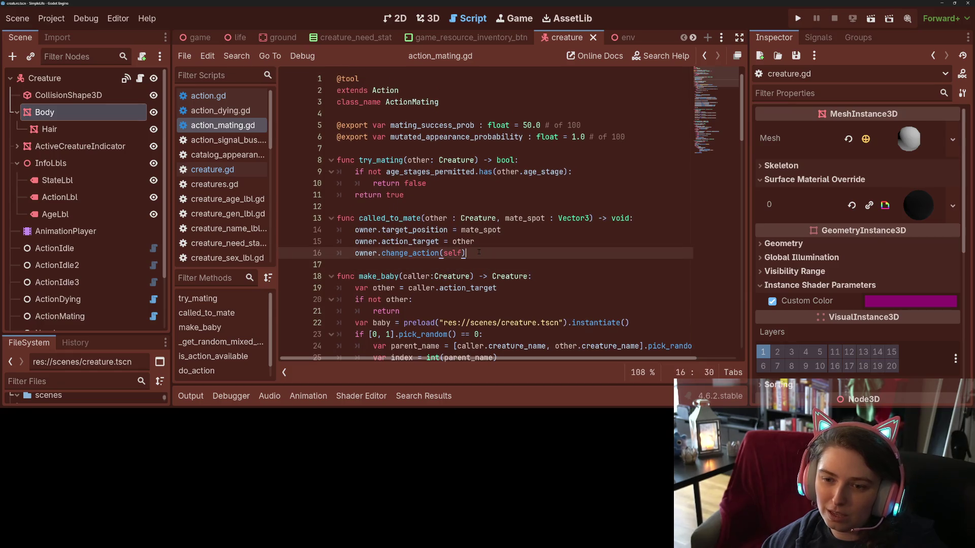
double_click(389, 218)
double_click(472, 172)
double_click(414, 183)
double_click(399, 160)
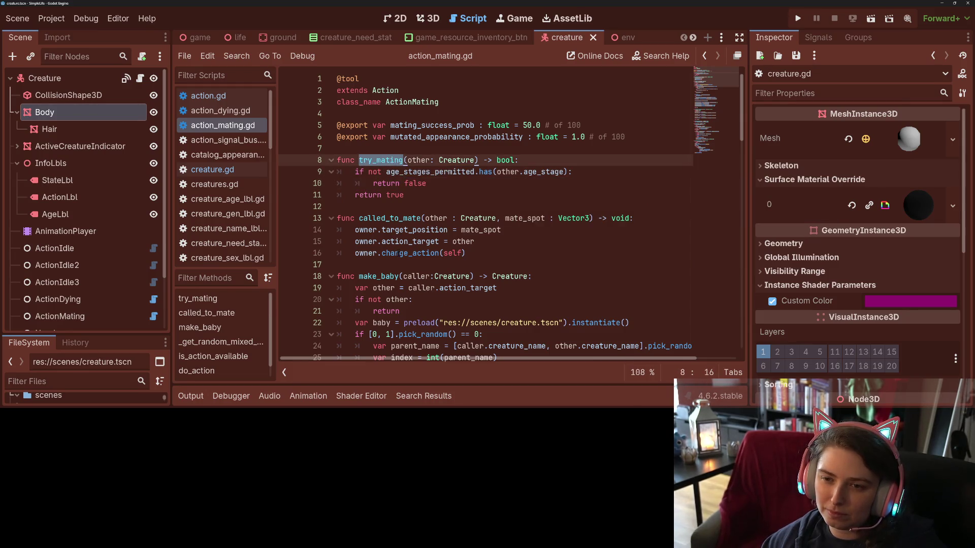
scroll(405, 94, "down", 20)
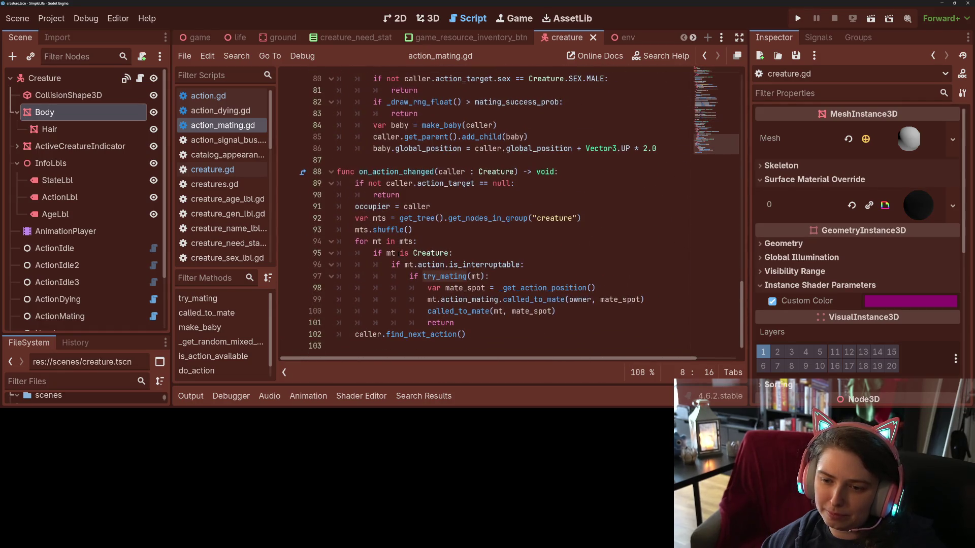
scroll(497, 300, "up", 12)
scroll(497, 300, "up", 14)
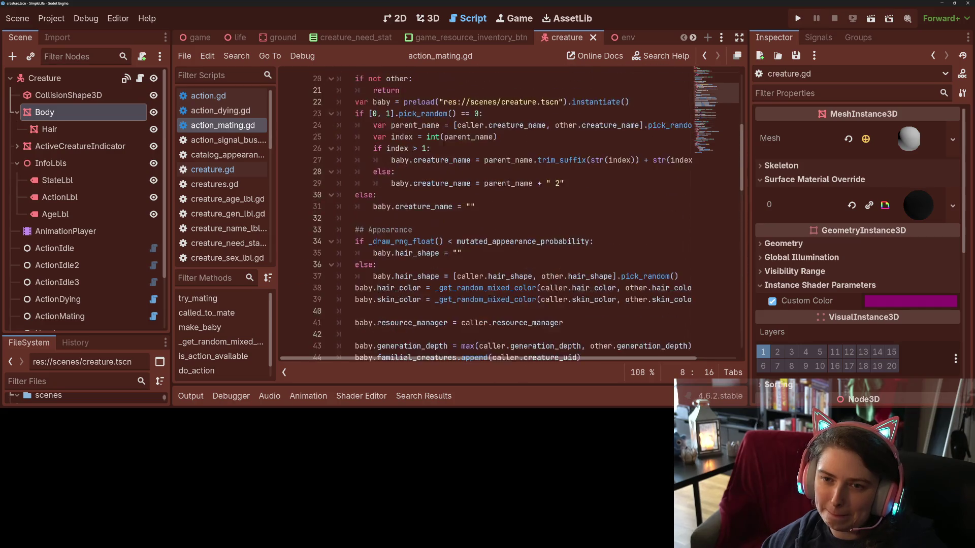
left_click(350, 195)
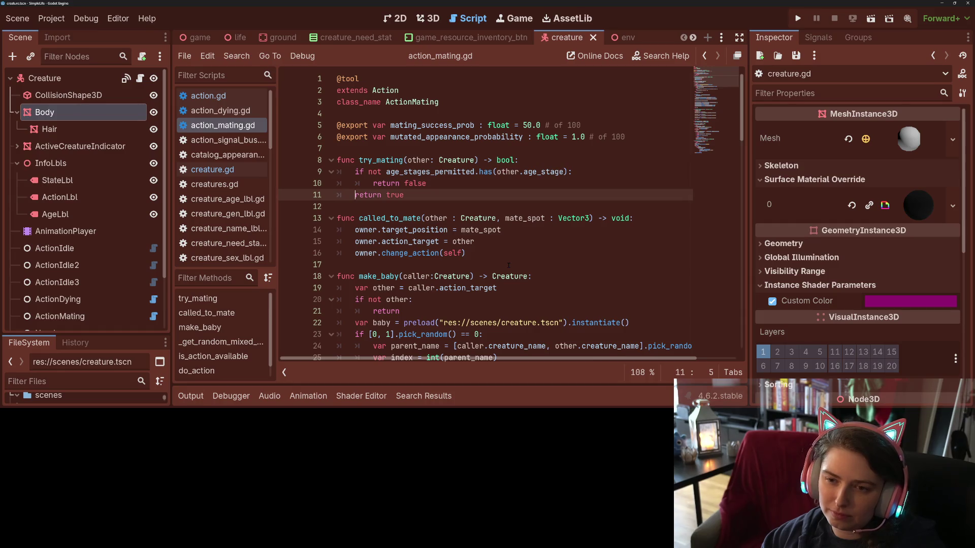
key("Return")
key("Up")
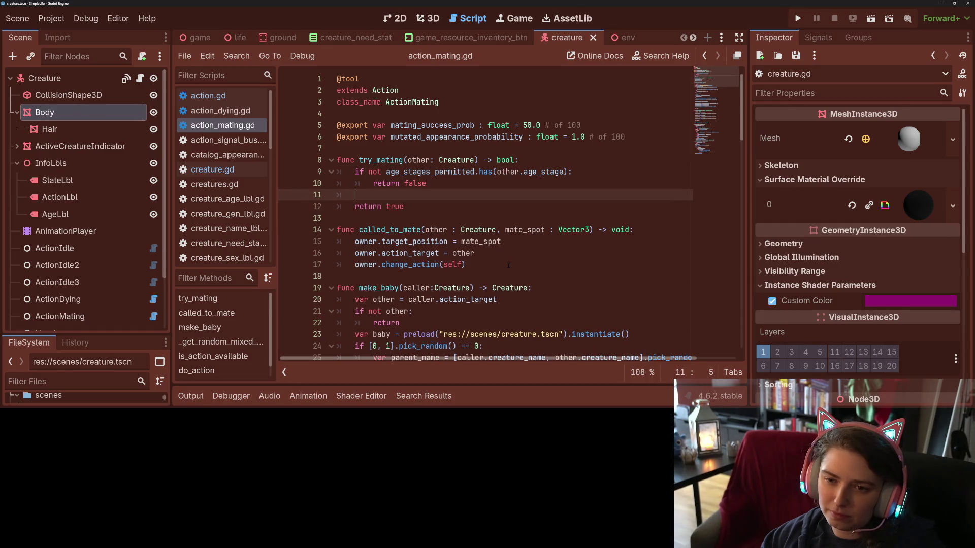
- Replace a started familial_creatures if-check with 'for a_fam in owner.familial_creatures' on line 11
type("if ")
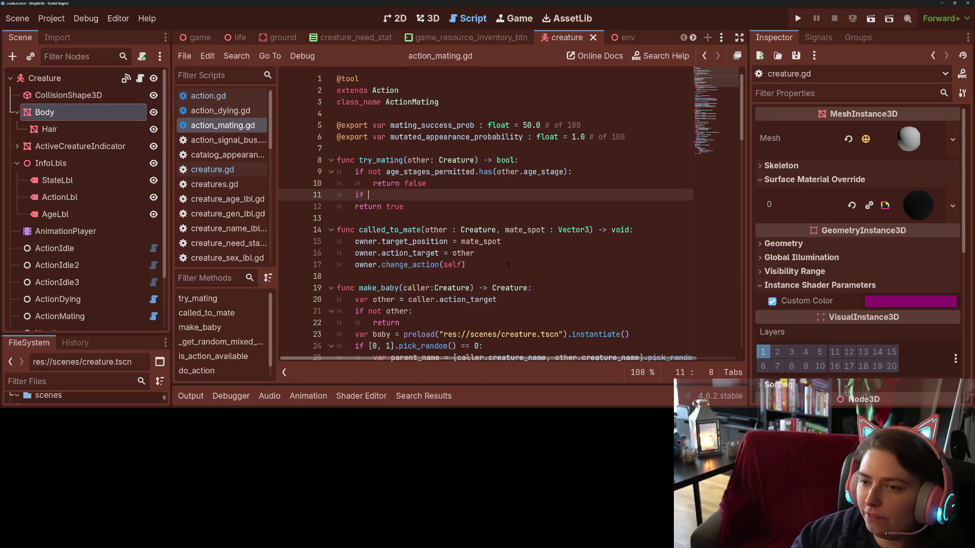
type("other.familial_creatures")
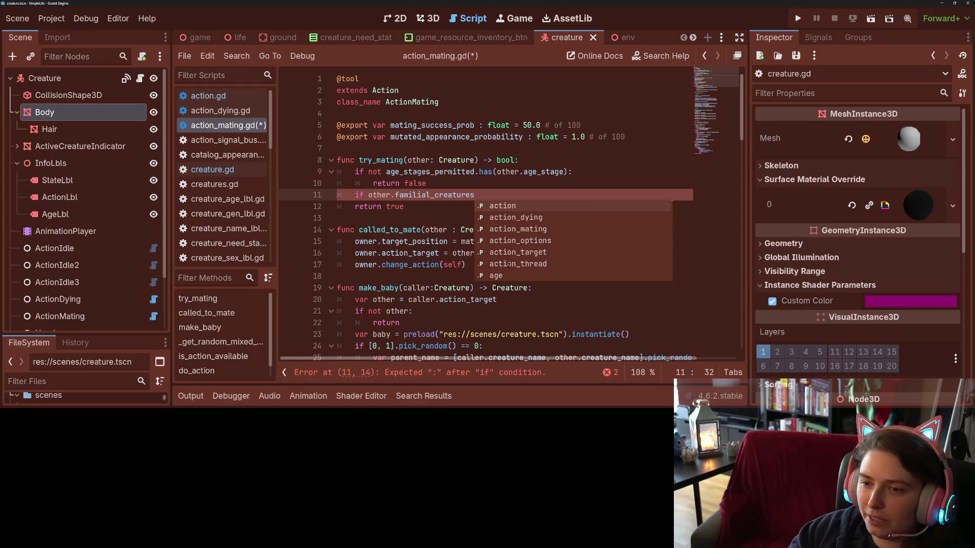
type(".h")
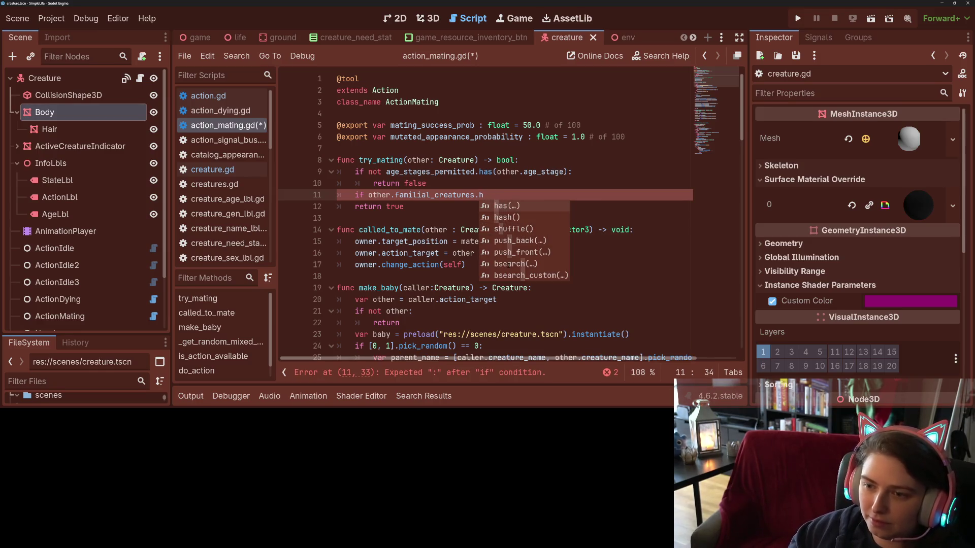
key("BackSpace")
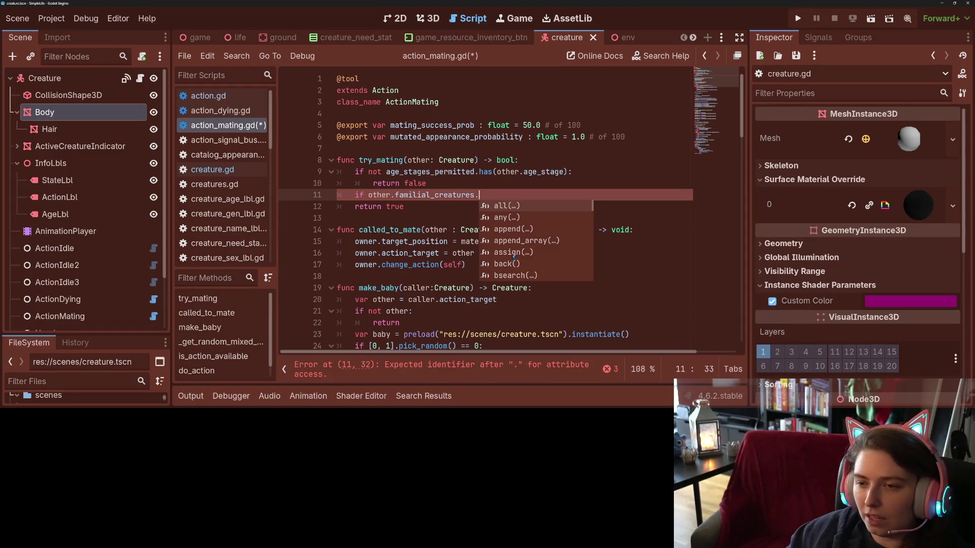
left_click_drag(499, 196, 376, 194)
key("shift+Home")
type("for ")
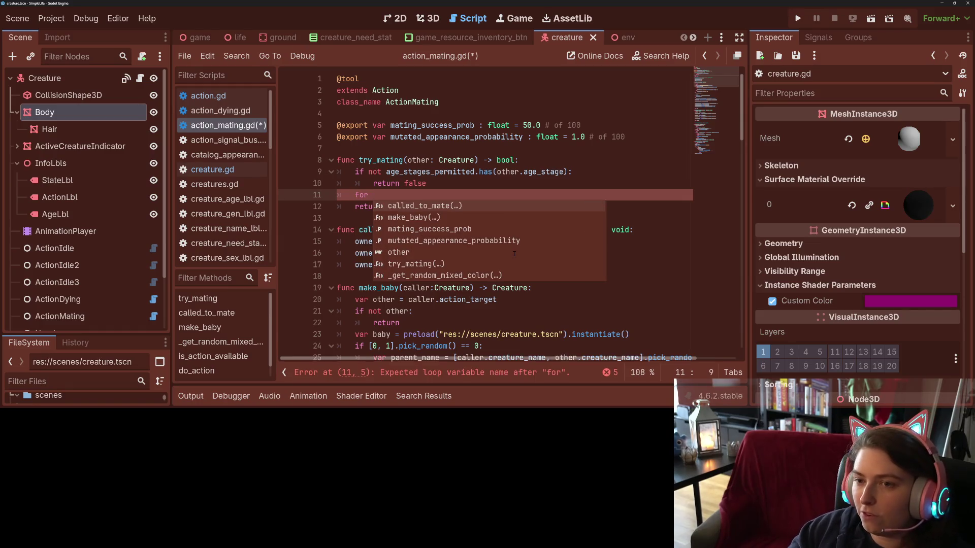
type("a_fam ")
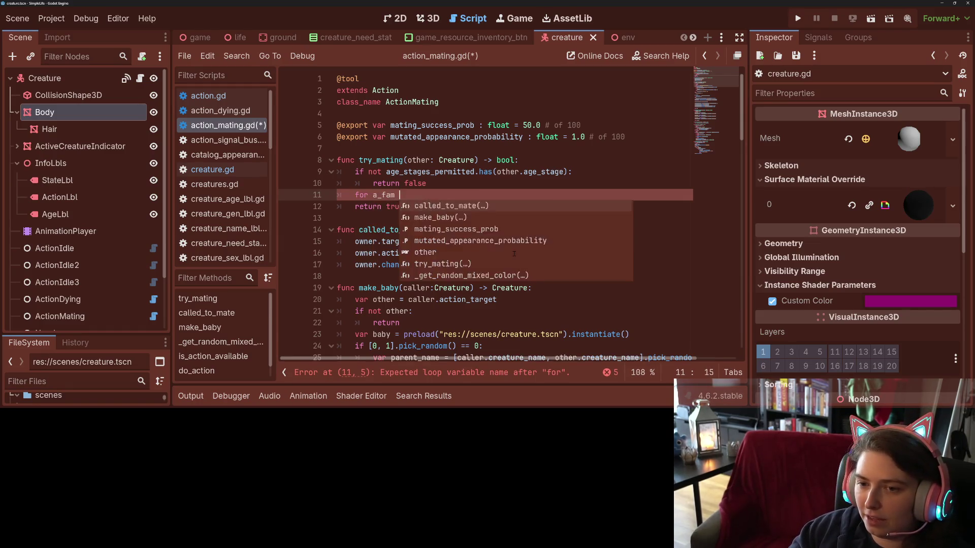
type("in o")
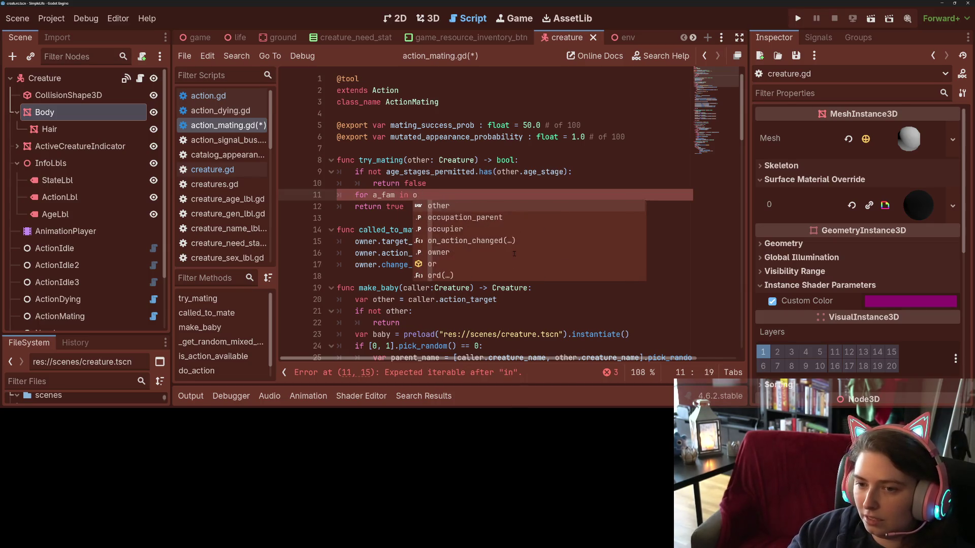
type("wner.f")
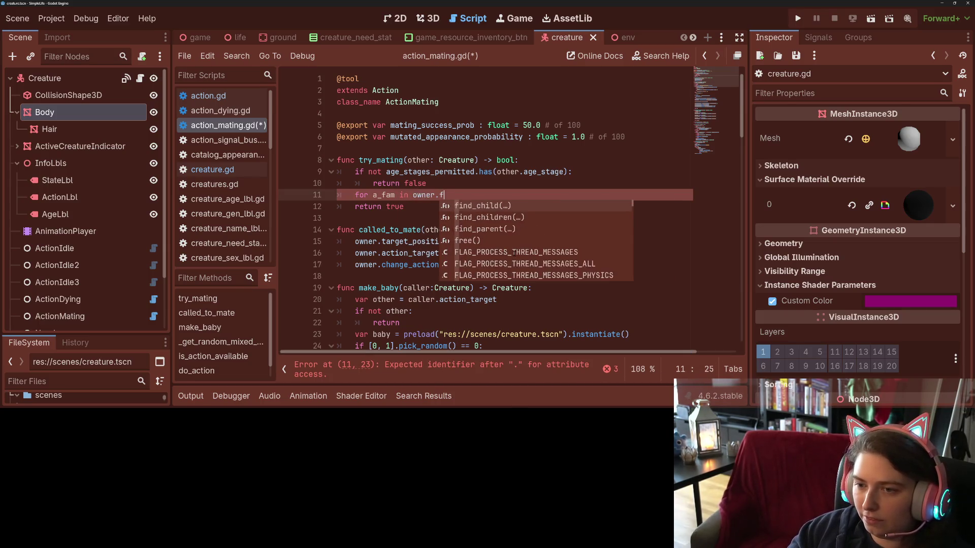
type("amiliar")
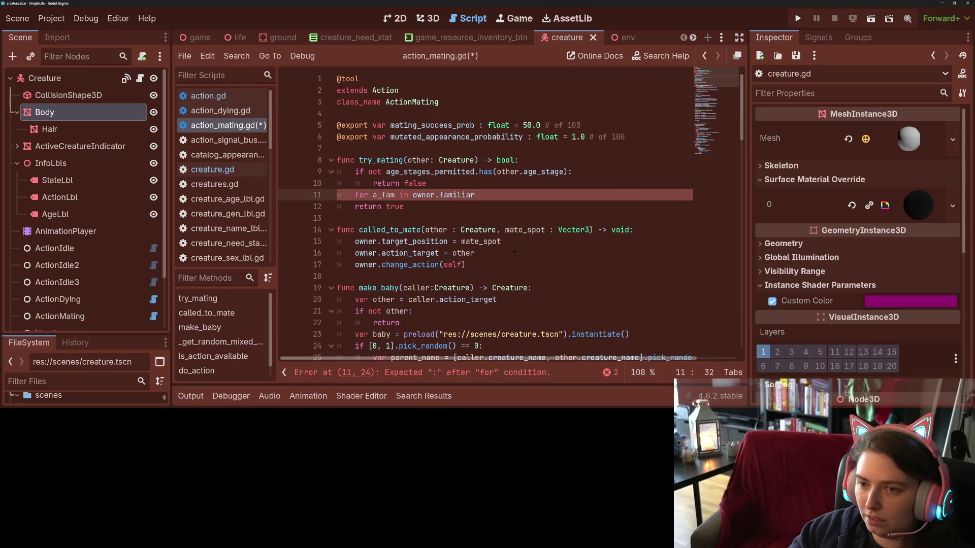
key("BackSpace")
key("BackSpace")
key("BackSpace")
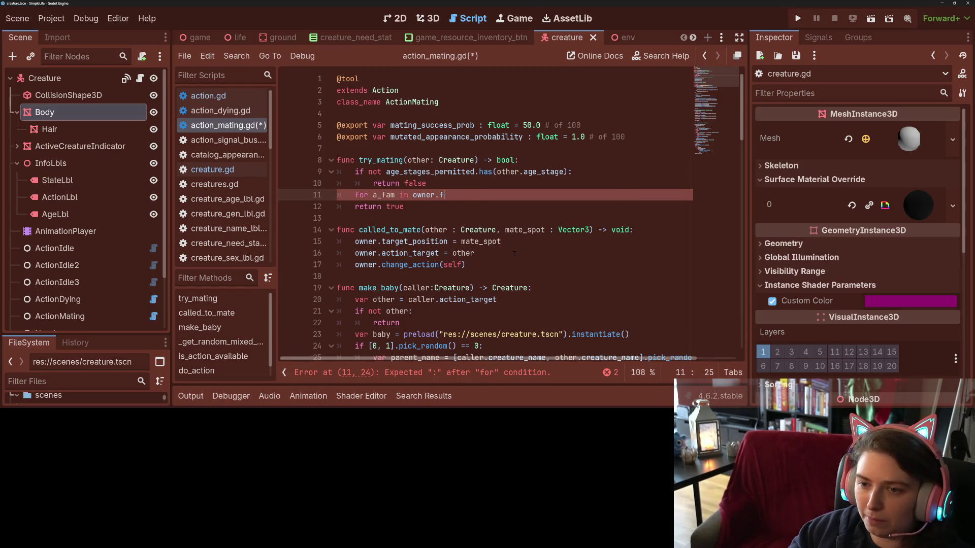
type("familial_creatures")
- Select the try_mating name and scroll down to its call in on_action_changed
scroll(513, 253, "down", 1)
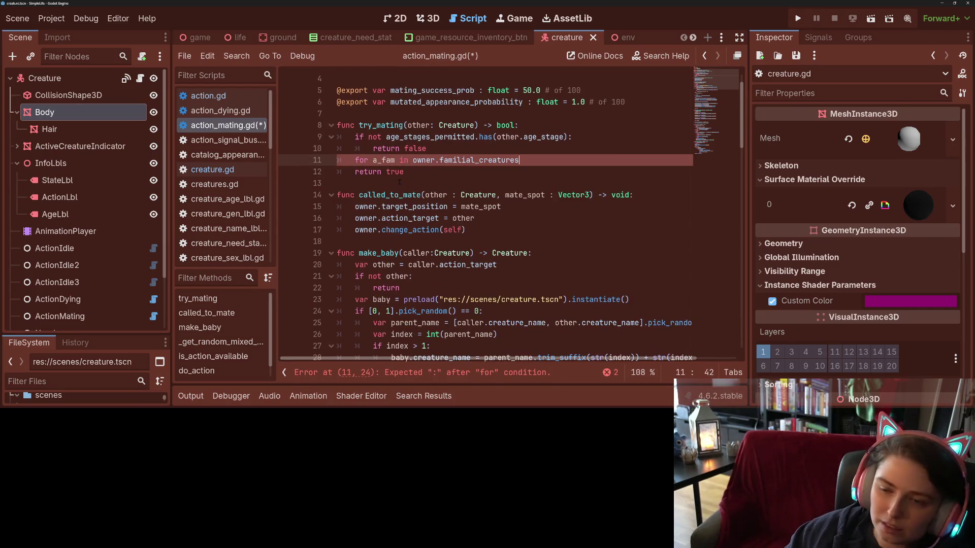
scroll(399, 182, "down", 2)
scroll(391, 172, "up", 3)
double_click(383, 160)
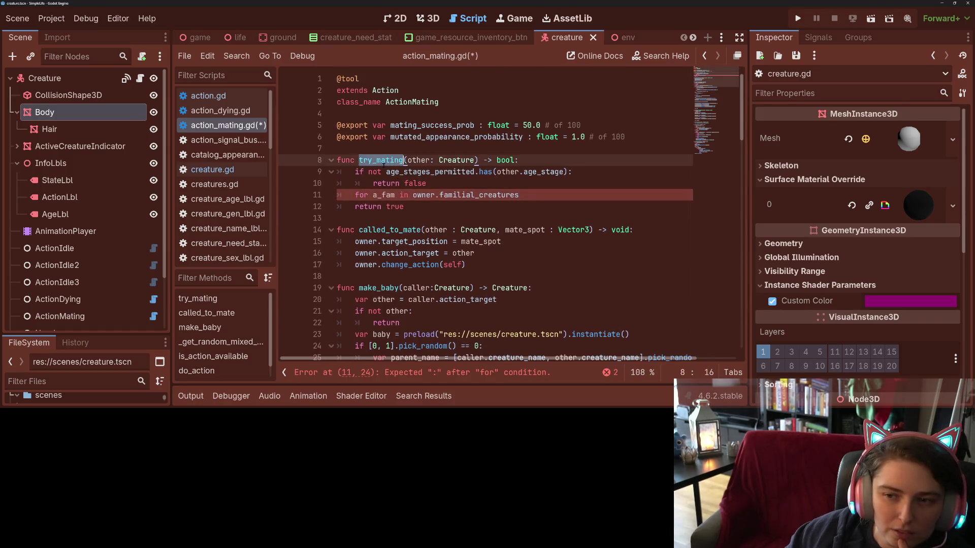
scroll(383, 164, "down", 14)
scroll(594, 262, "down", 13)
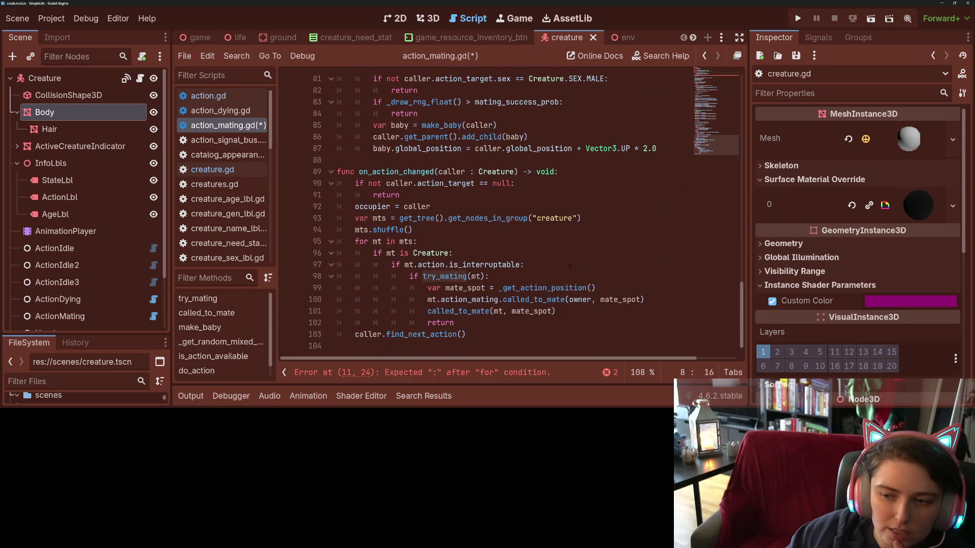
- Call try_mating(caller, mt), add a caller: Creature parameter, and loop over caller.familial_creatures
left_click(471, 276)
type("caller,")
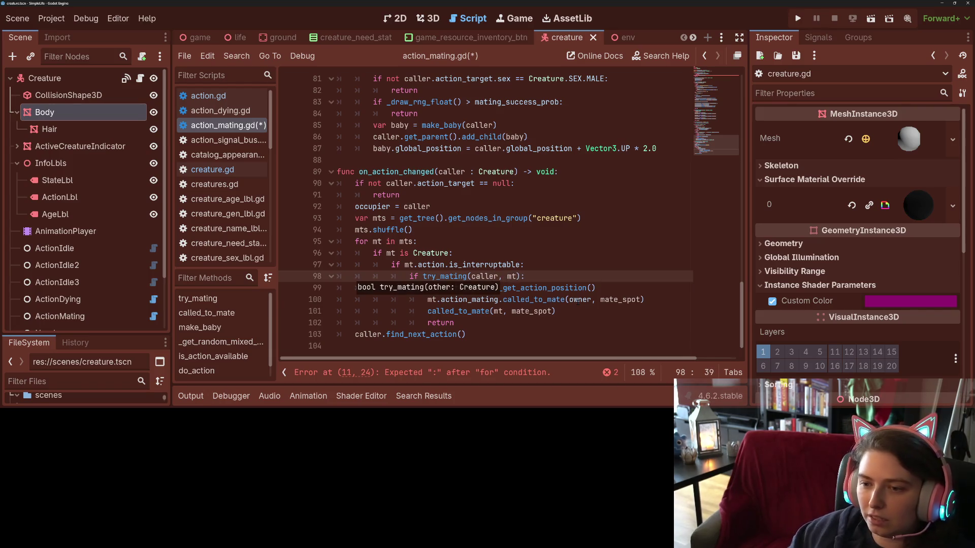
left_click(711, 76)
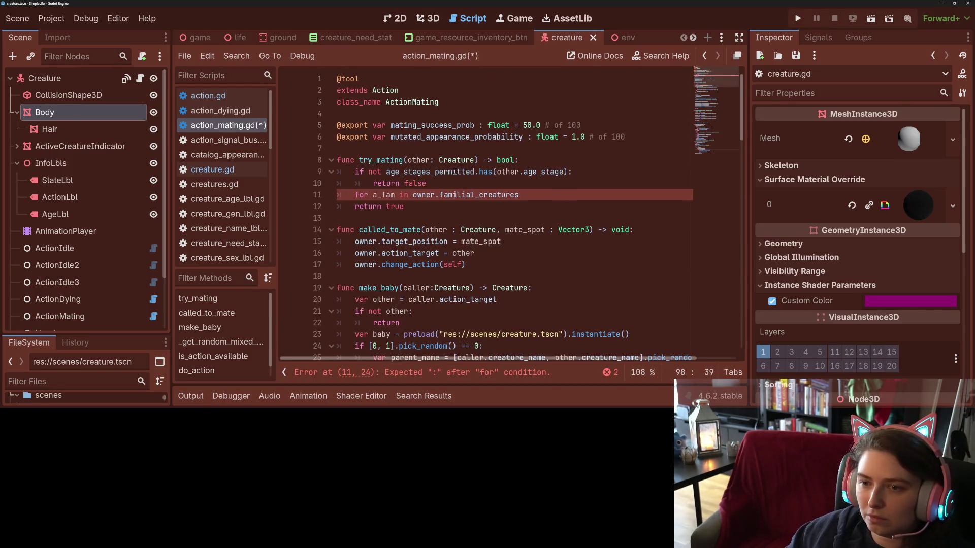
left_click(407, 160)
type("caller,")
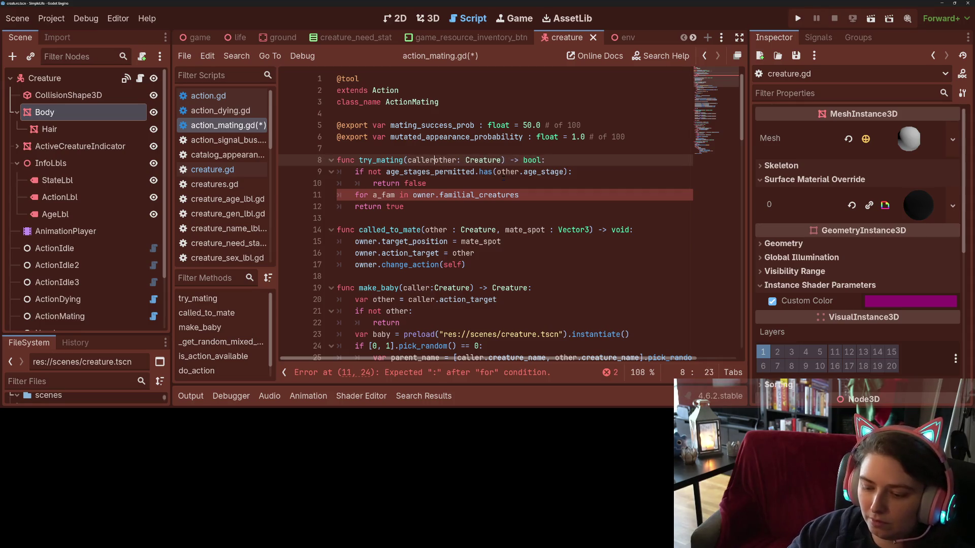
key("BackSpace")
key("BackSpace")
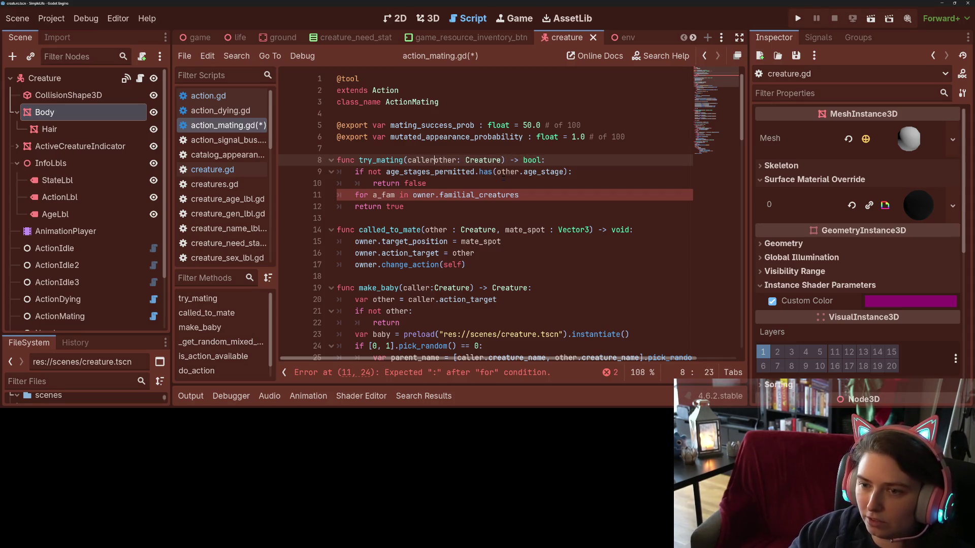
type(": Creautr")
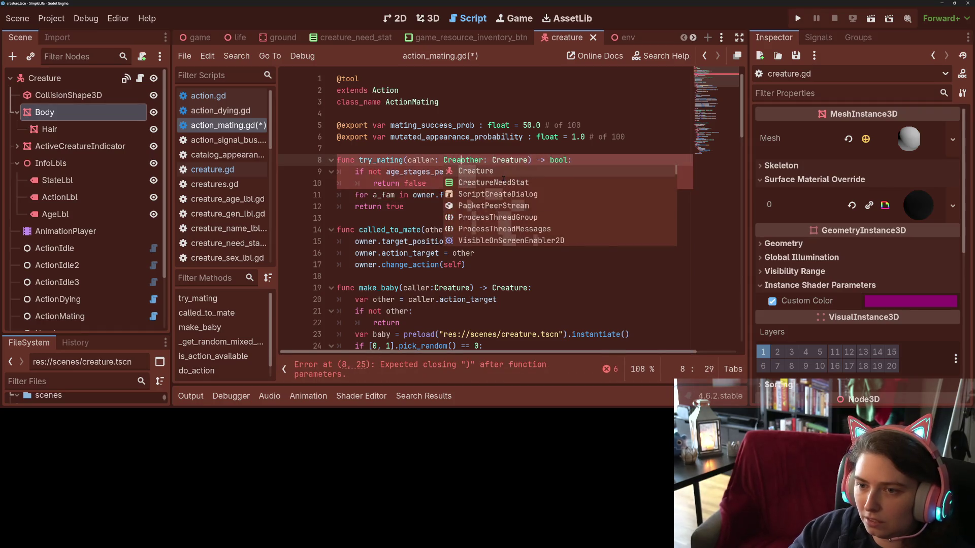
key("BackSpace")
key("BackSpace")
key("BackSpace")
type("ture,")
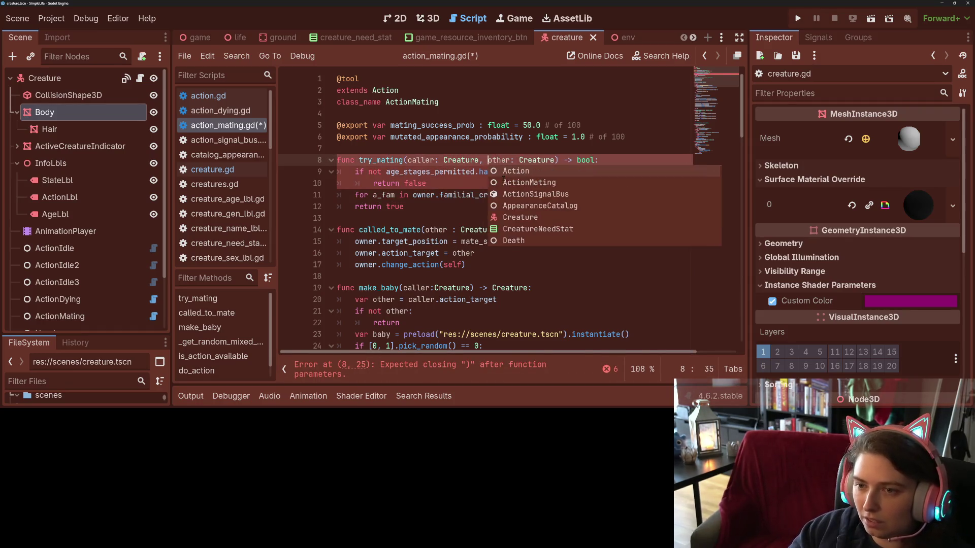
double_click(423, 196)
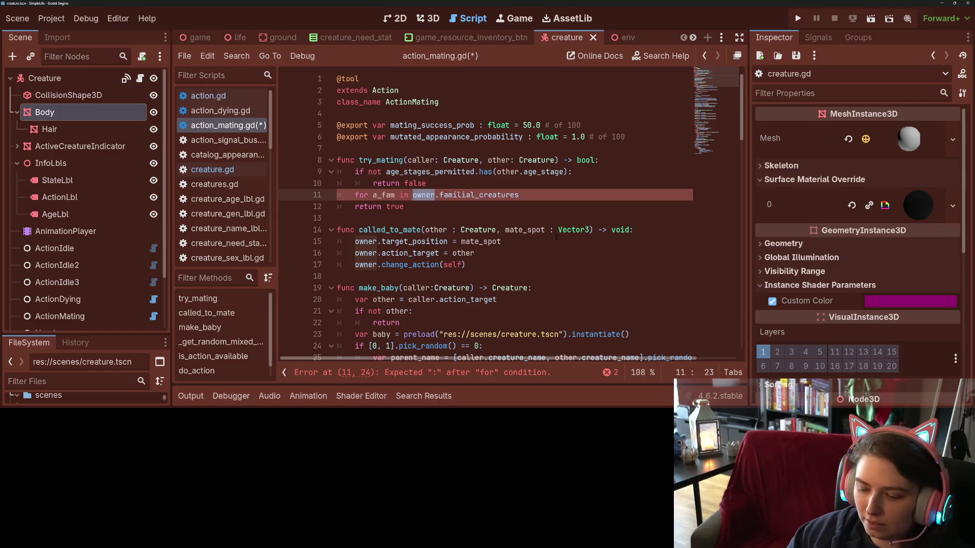
type("cal")
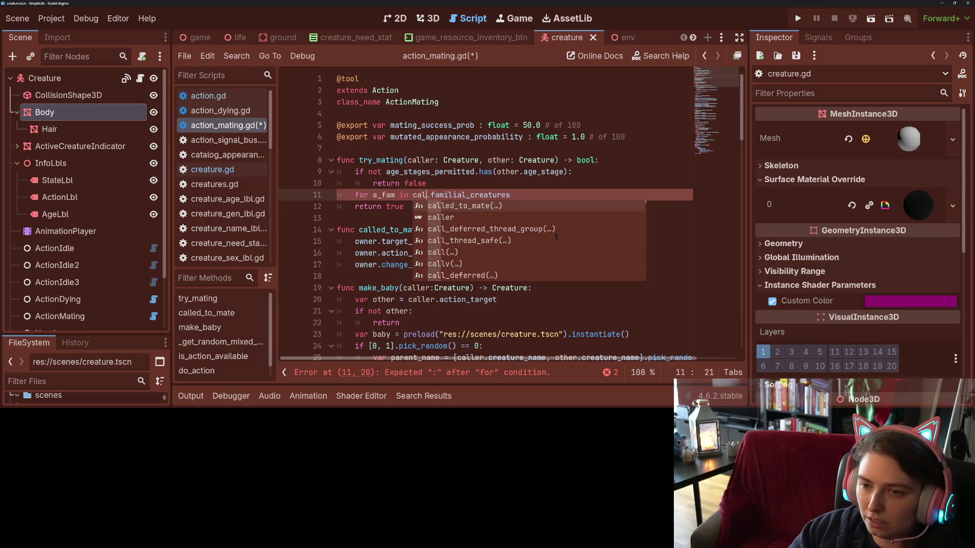
type("ler")
- Make the loop return false when other.familial_creatures.has(a_fam)
key("End")
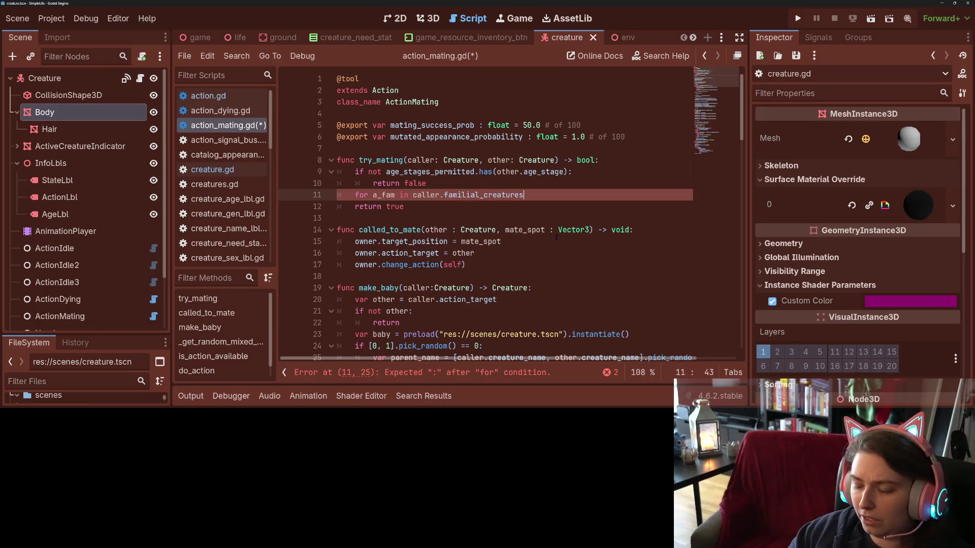
type(":")
key("Return")
type("if ")
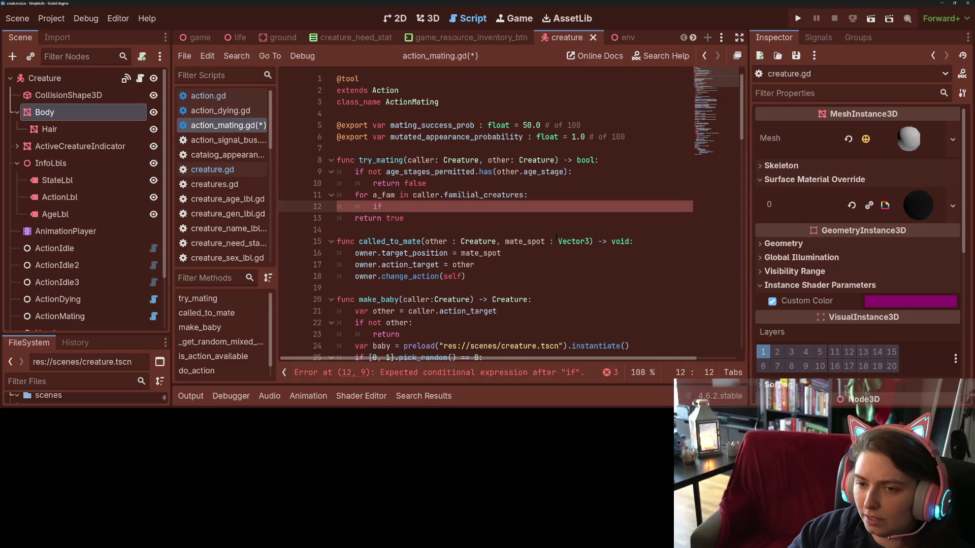
type("other.fa")
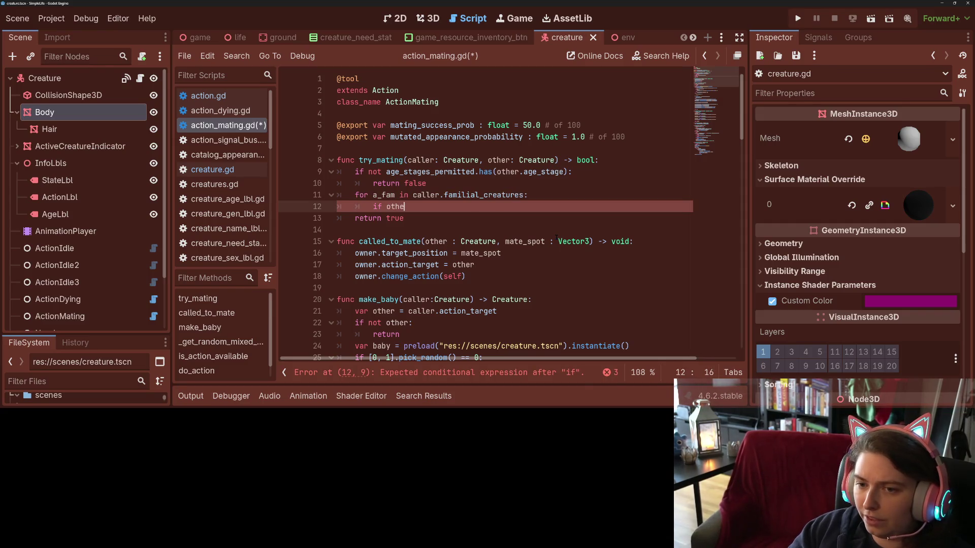
key("Return")
type(".has")
key("Return")
type("a_fam")
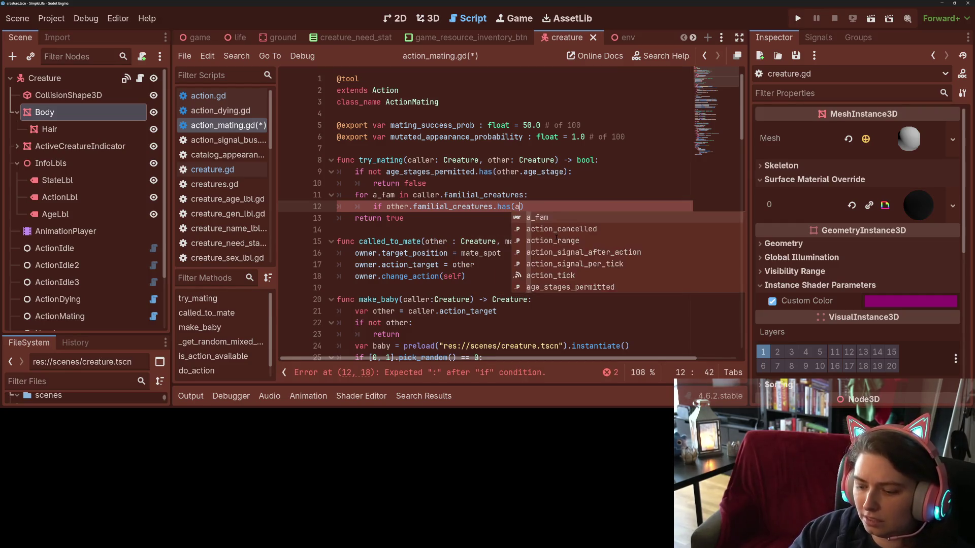
type("):")
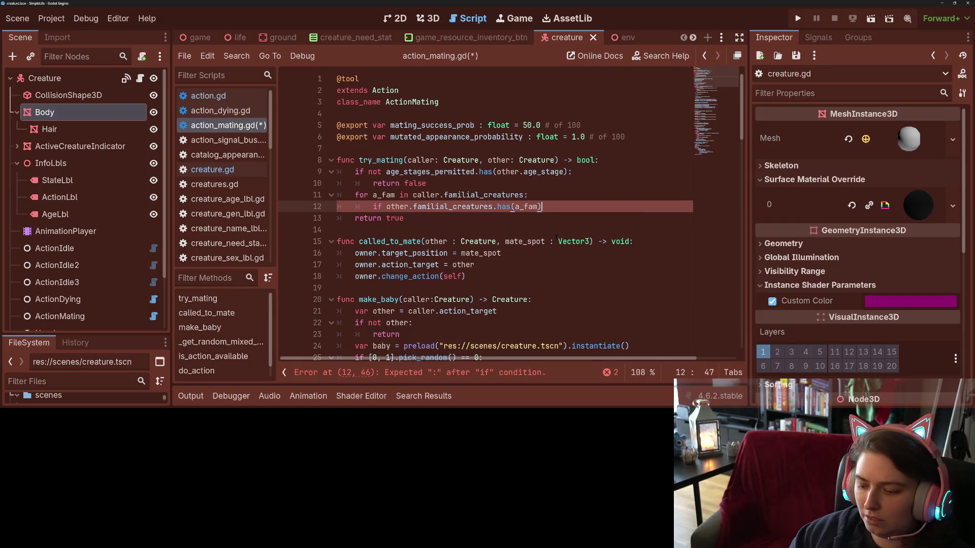
key("Return")
type("return false")
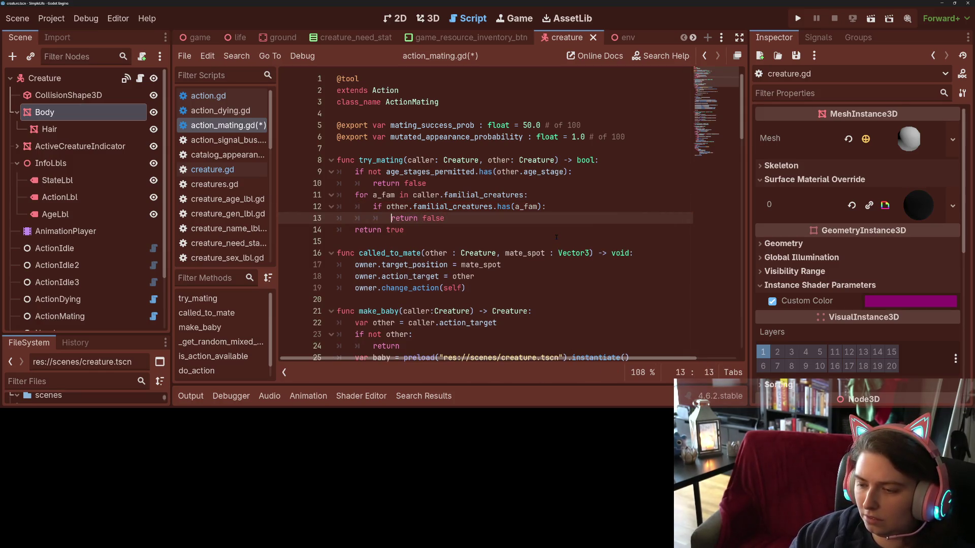
key("Return")
- Print "family in common!" with caller.familial_creatures and other.familial_creatures before returning, and save
type("nt")
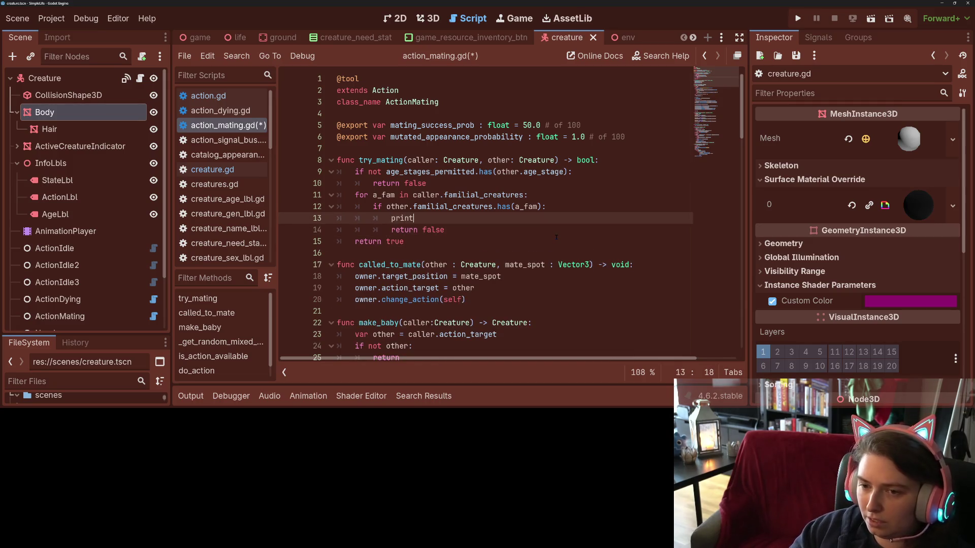
type("(\"famil")
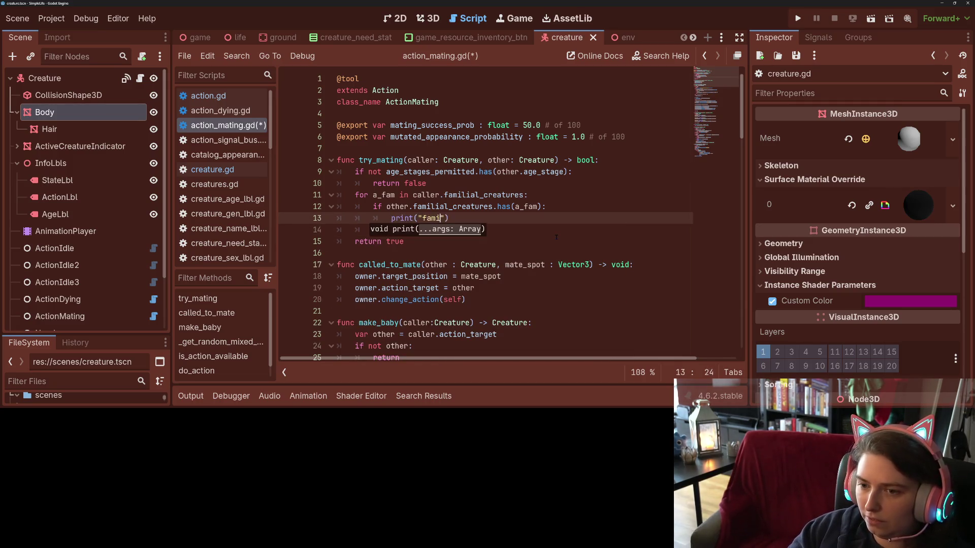
type("y in c")
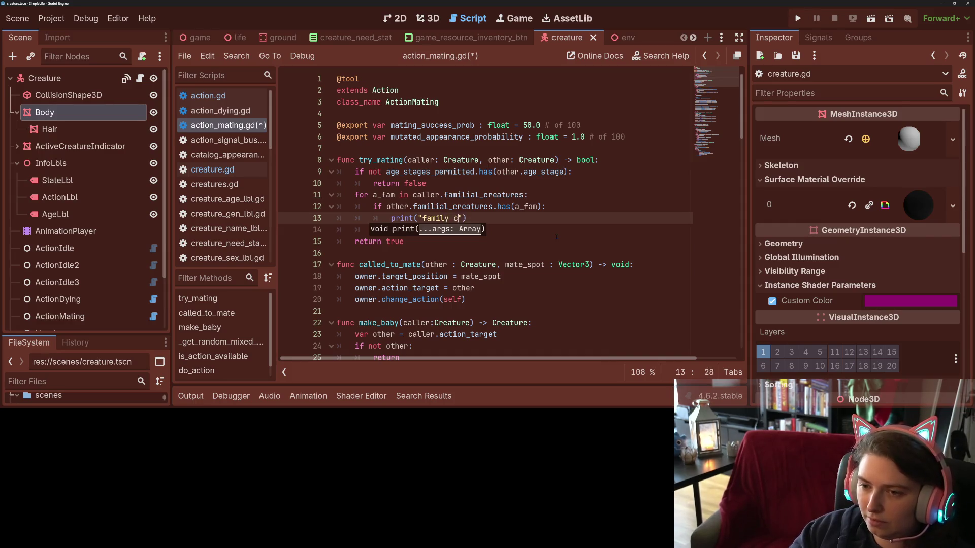
type("ommon!")
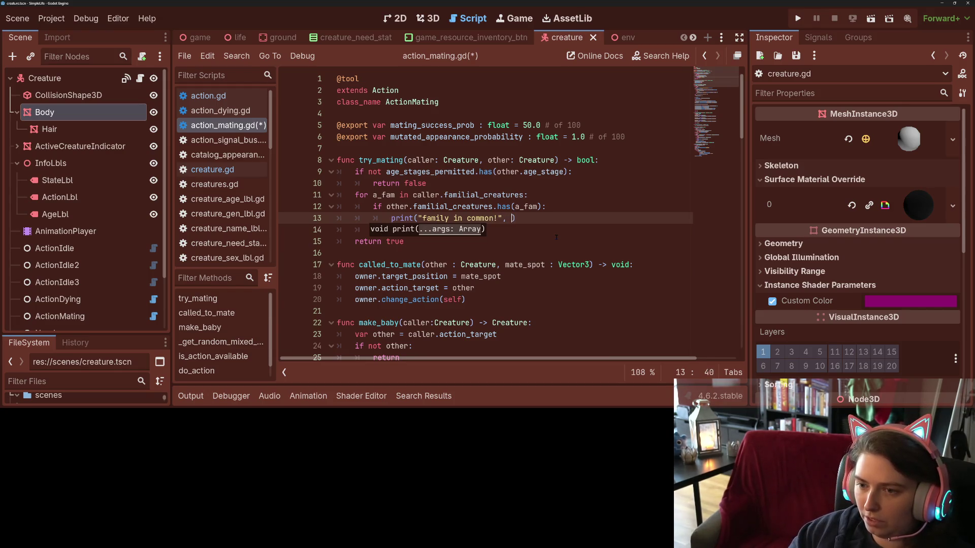
type(" t")
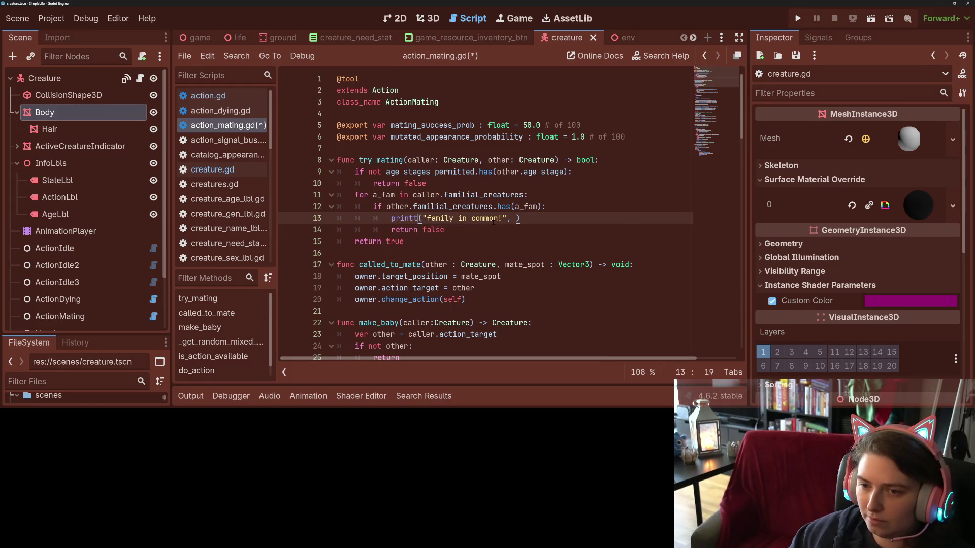
key("Escape")
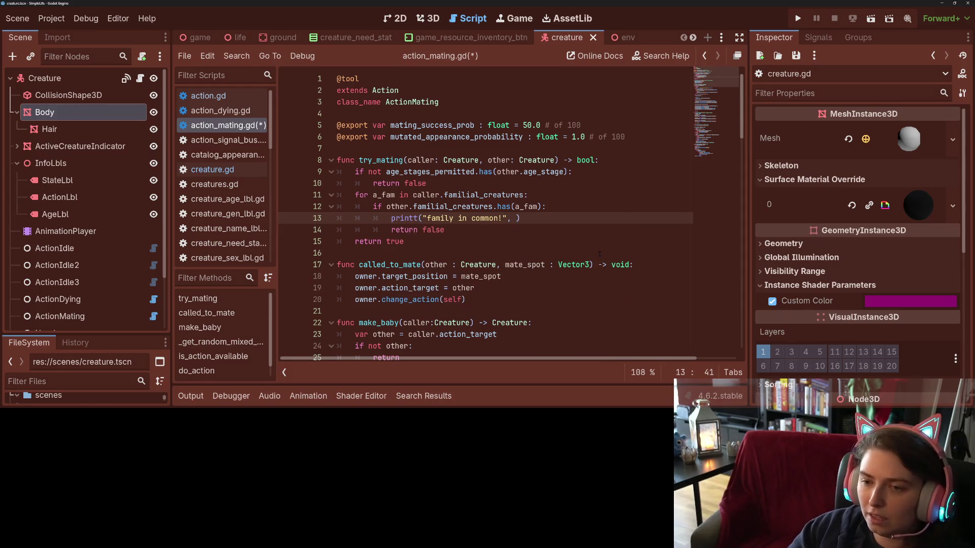
type("cal")
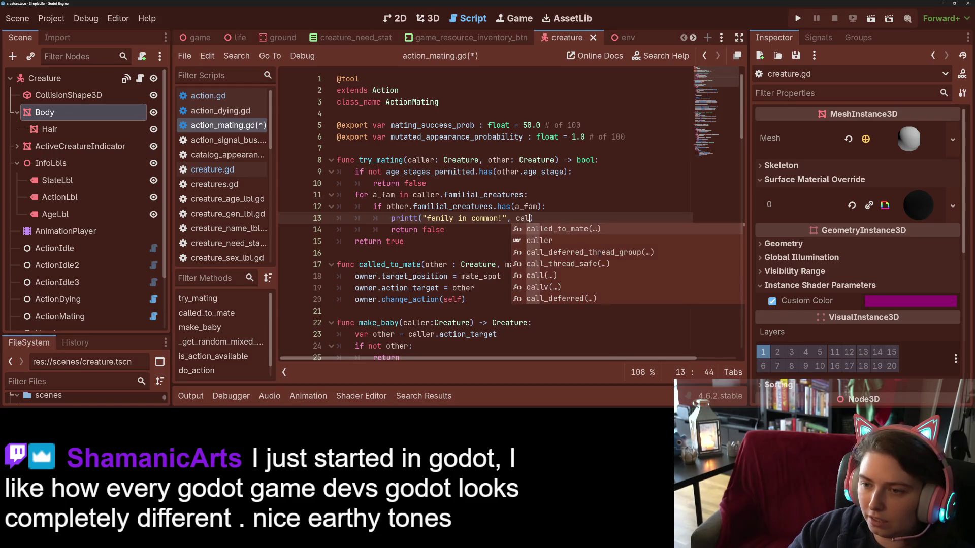
key("Return")
type(".")
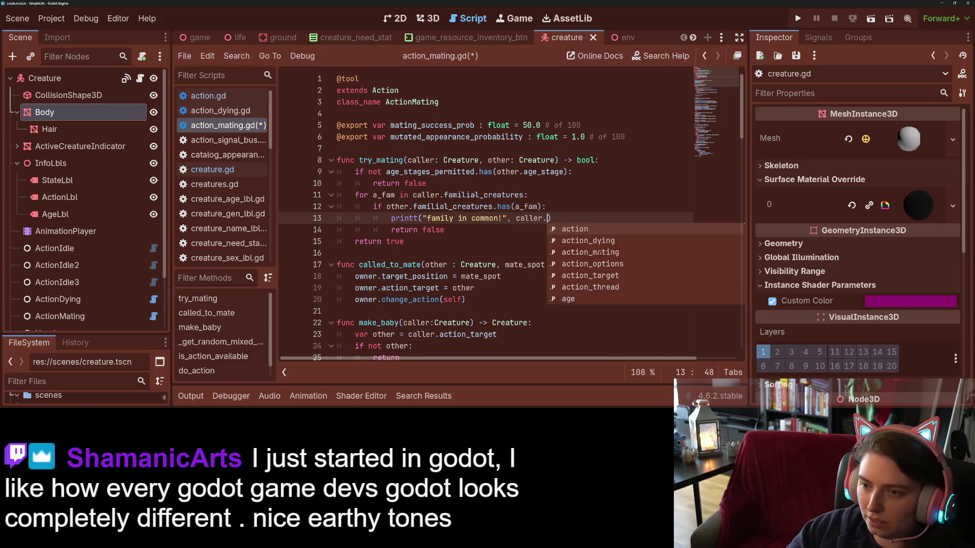
type("fam")
key("Return")
type(", other.fa")
key("Return")
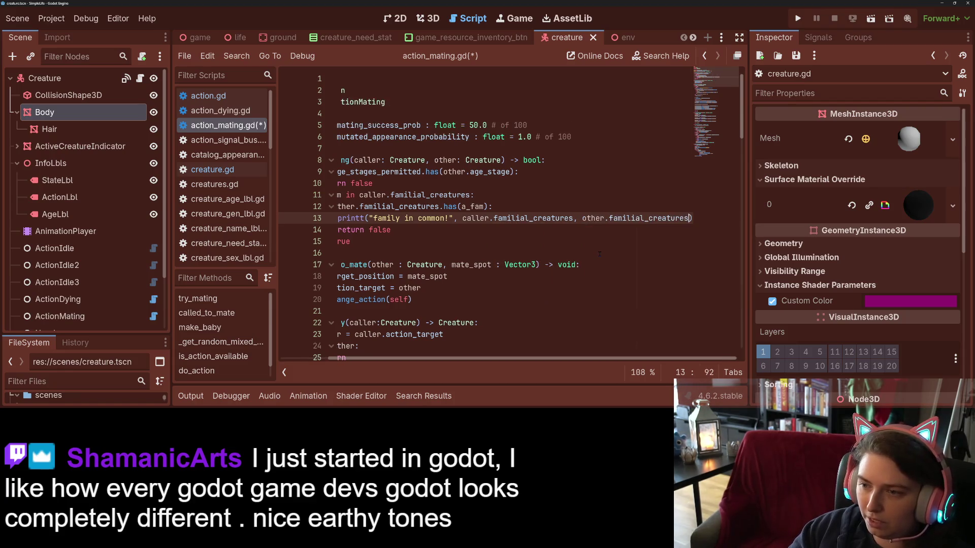
key("ctrl+s")
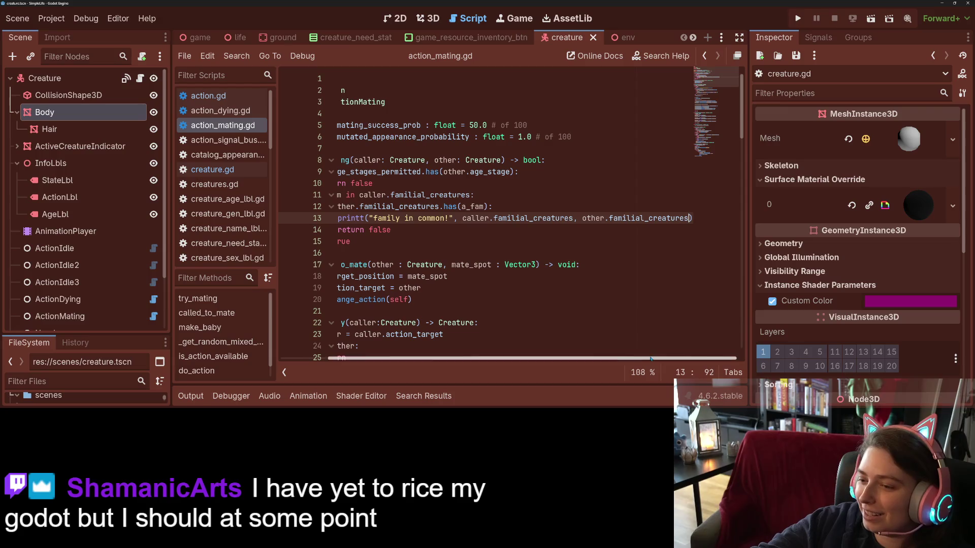
- Append \n to the "family in common!" message, save, then start deleting it again
left_click_drag(657, 354, 495, 334)
mouse_move(682, 358)
left_mouse_down()
mouse_move(730, 355)
mouse_move(546, 313)
left_mouse_up()
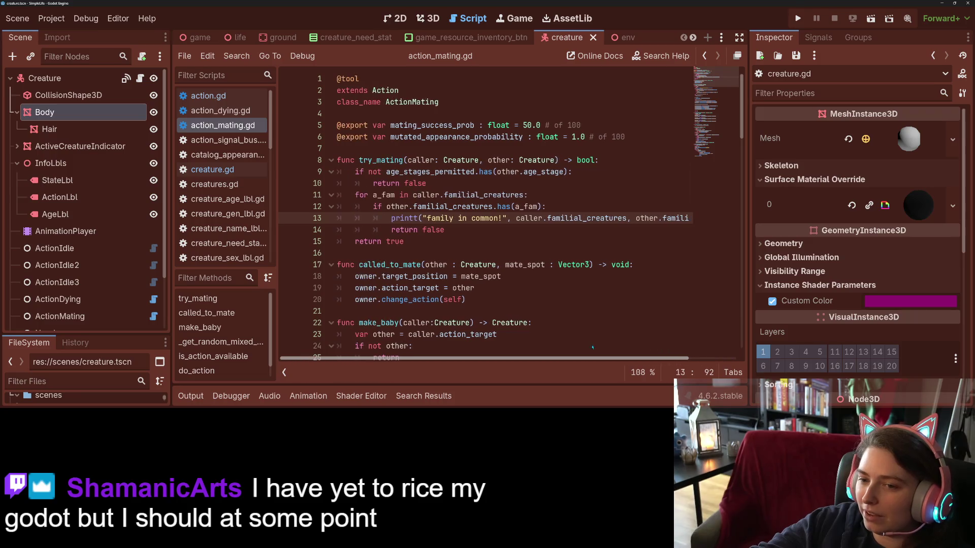
key("ctrl+s")
left_click(500, 218)
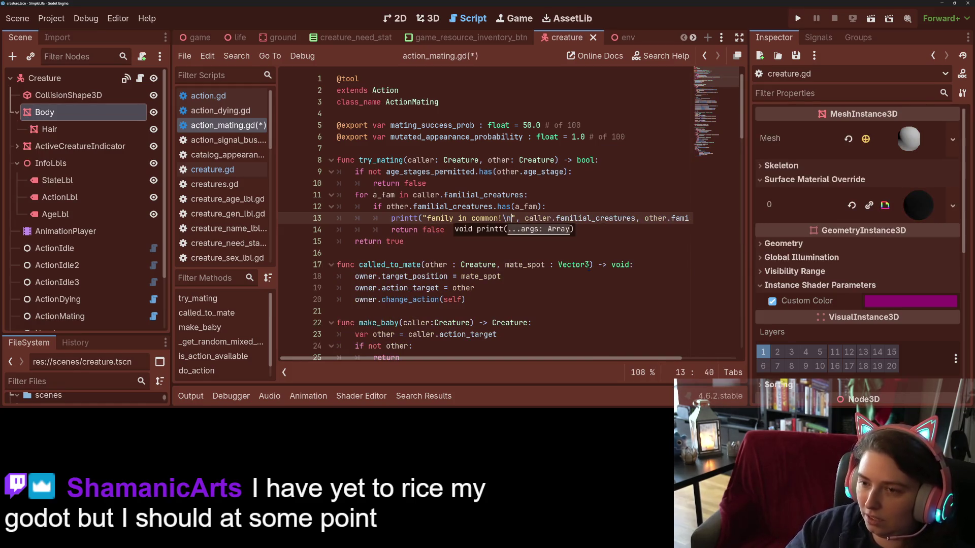
mouse_move(589, 267)
key("ctrl+s")
left_click(600, 231)
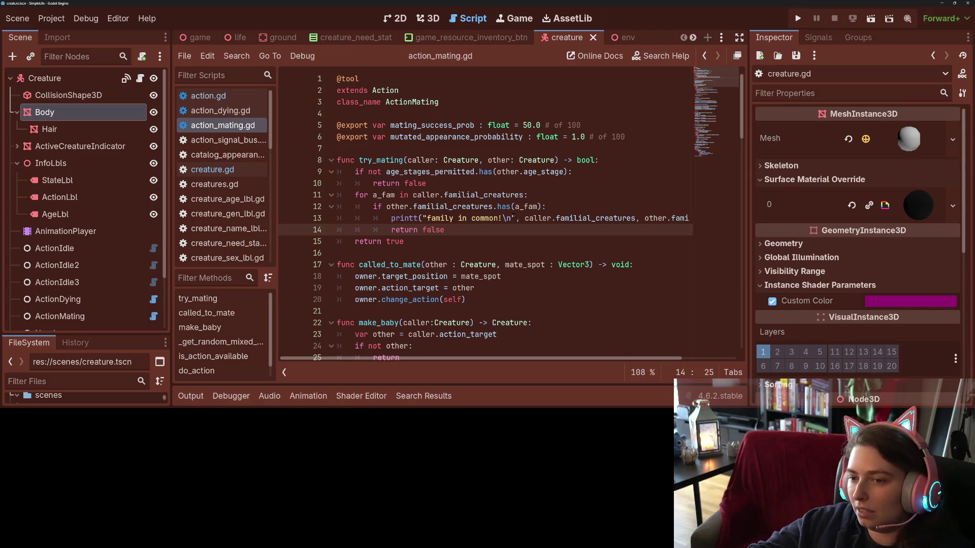
left_click(512, 218)
key("BackSpace")
key("BackSpace")
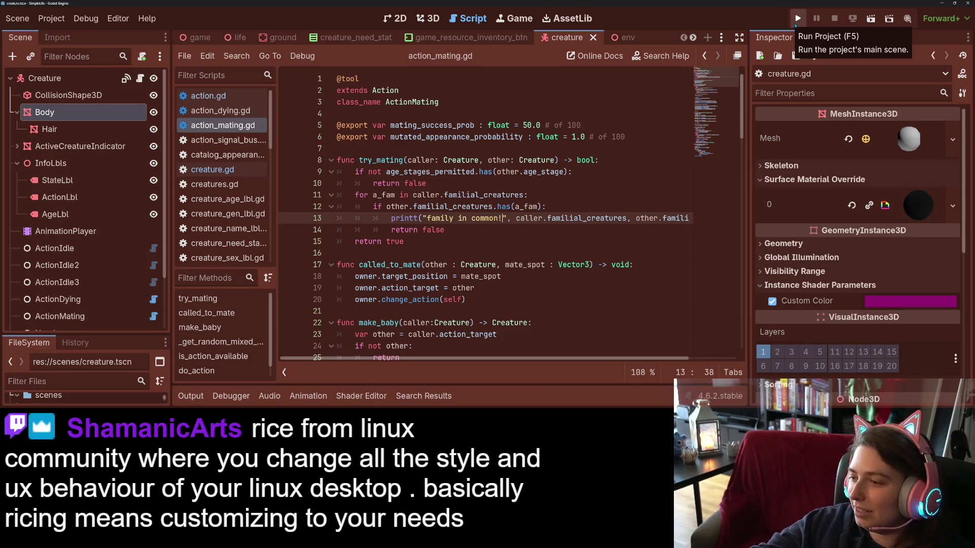
- Launch the project's main scene to start a fresh simulation
left_click(795, 24)
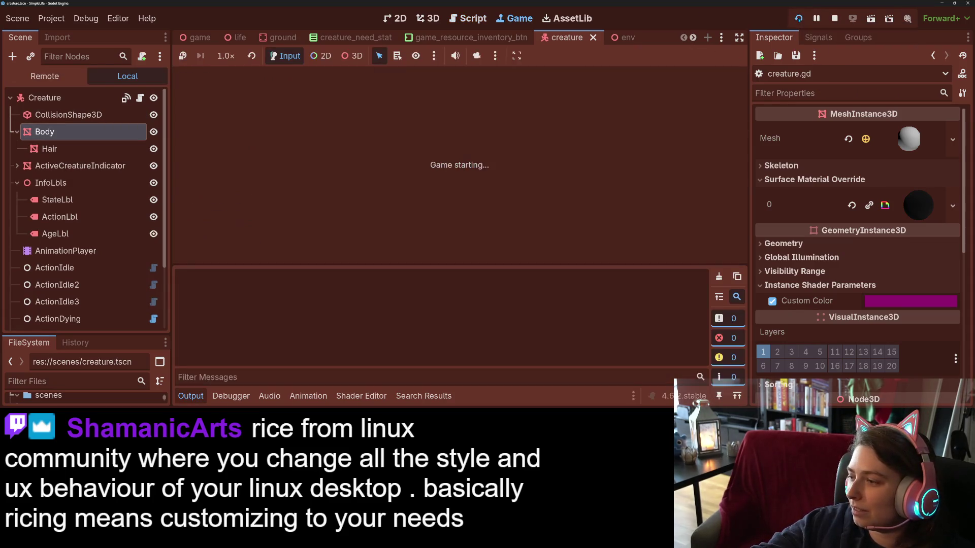
- Show the Output log under the running game and spawn ten random creatures
left_click(190, 396)
left_click(191, 396)
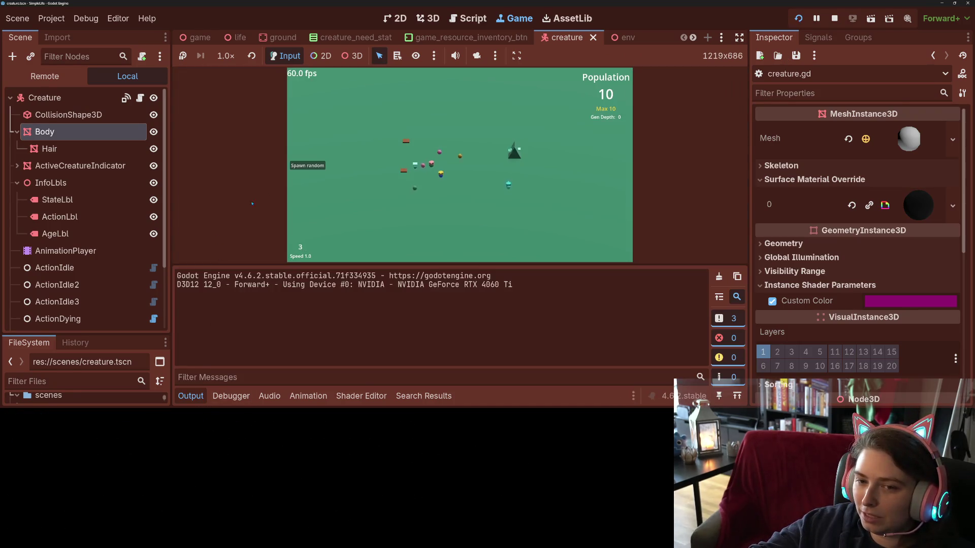
left_click(314, 168)
left_click(314, 169)
left_click(314, 168)
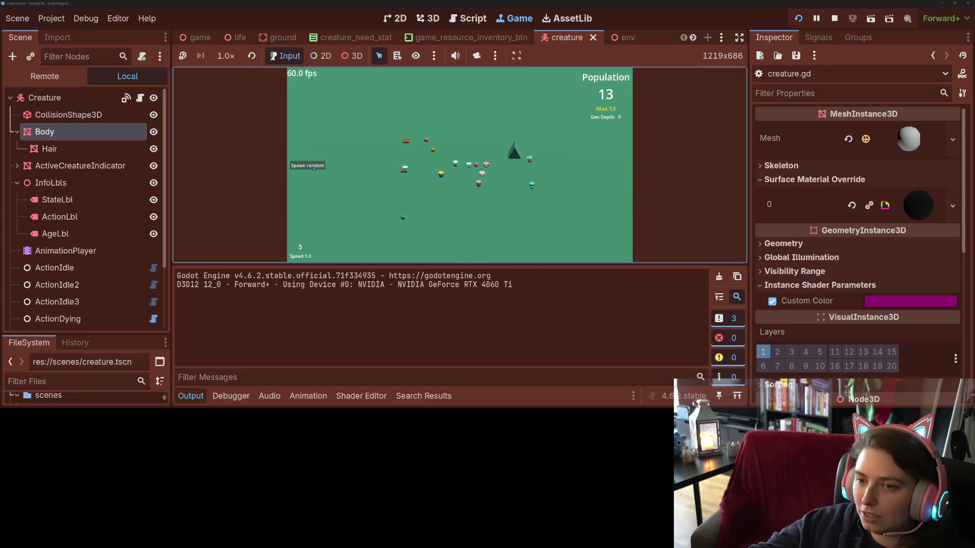
left_click(313, 169)
left_click(314, 168)
left_click(315, 168)
left_click(315, 168)
left_click(314, 167)
left_click(315, 167)
left_click(315, 168)
left_click(315, 167)
left_click(315, 168)
left_click(315, 168)
left_click(315, 167)
left_click(315, 167)
- Switch speed to 4.0 and back to 1.0, then spawn three more creatures until the crash
key("4")
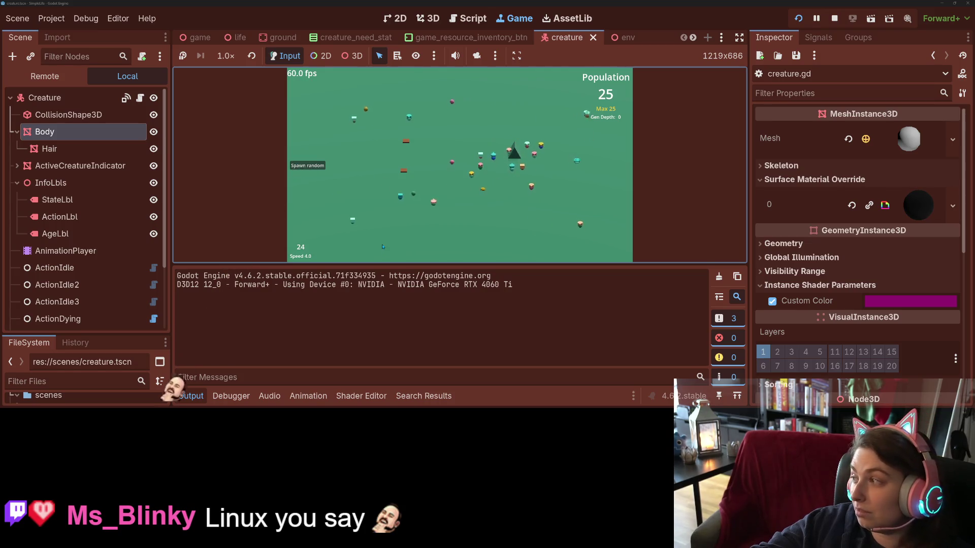
key("1")
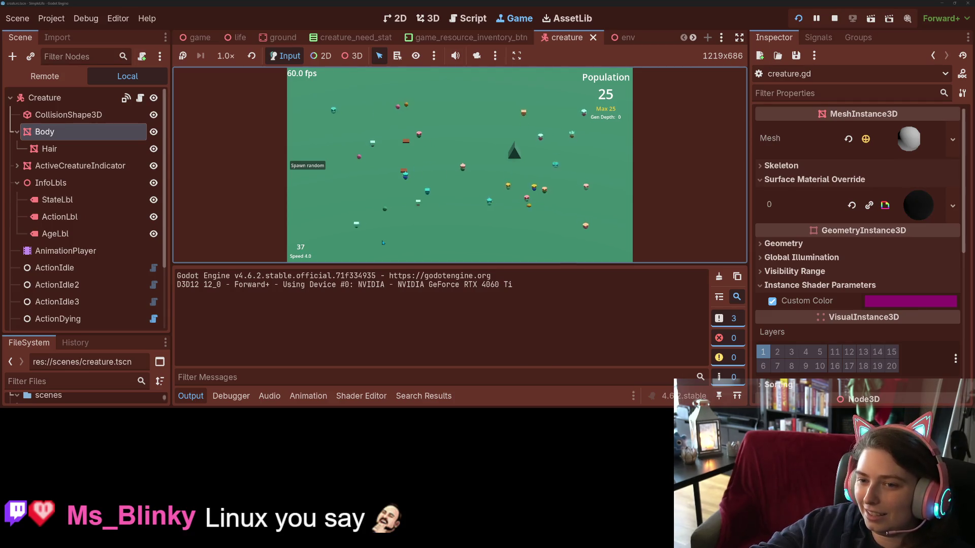
left_click(312, 168)
left_click(312, 168)
left_click(313, 168)
left_click(313, 168)
left_click(313, 168)
left_click(313, 168)
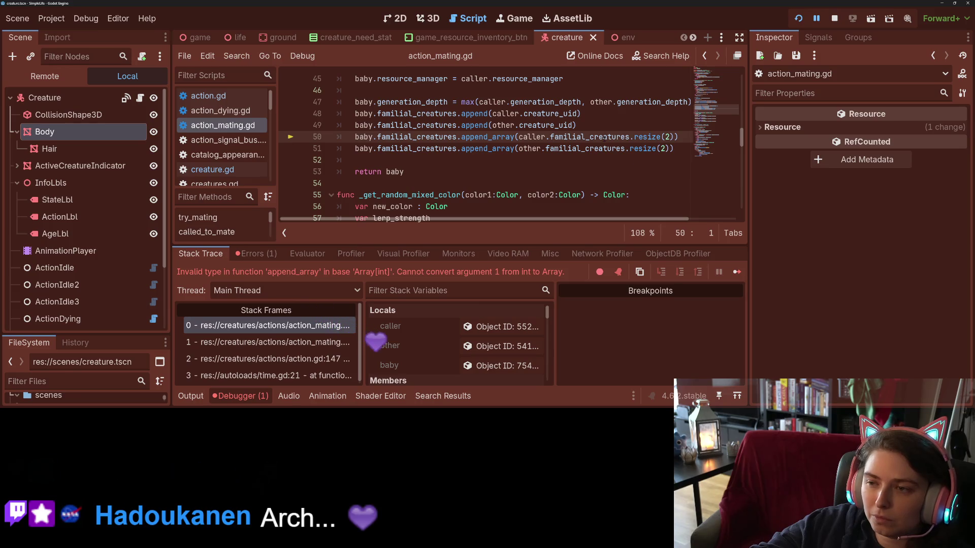
- Inspect the caller's Familial Creatures array in the debugger, then stop the game
mouse_move(604, 137)
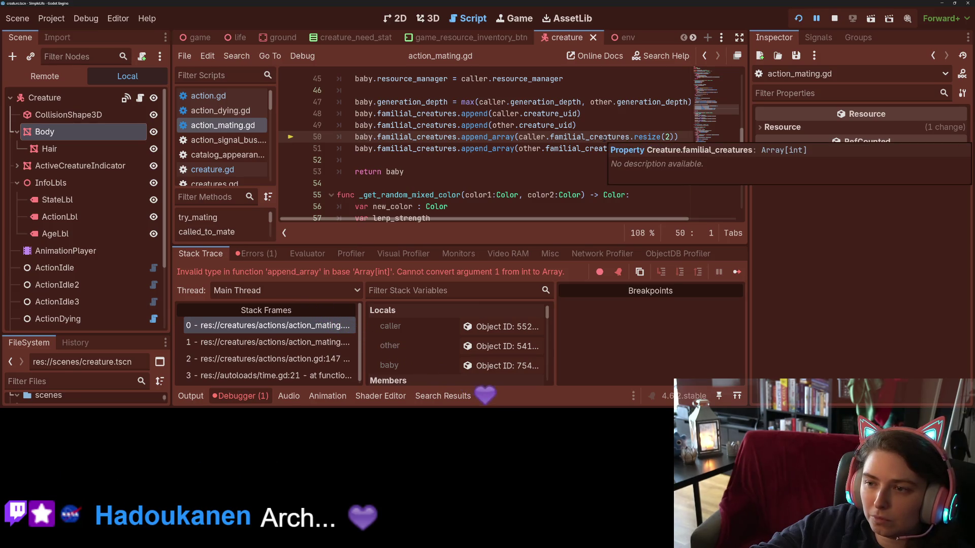
double_click(604, 137)
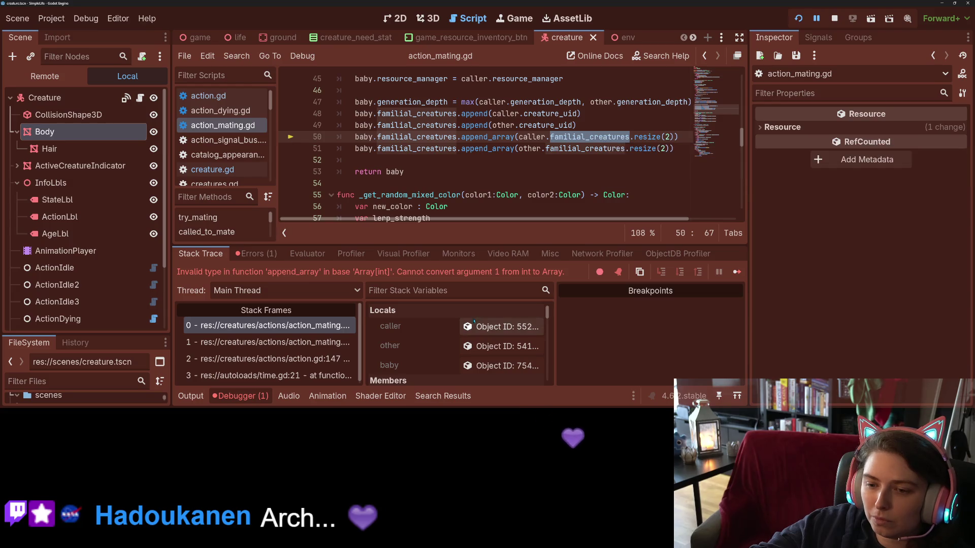
left_click(502, 327)
scroll(799, 222, "down", 5)
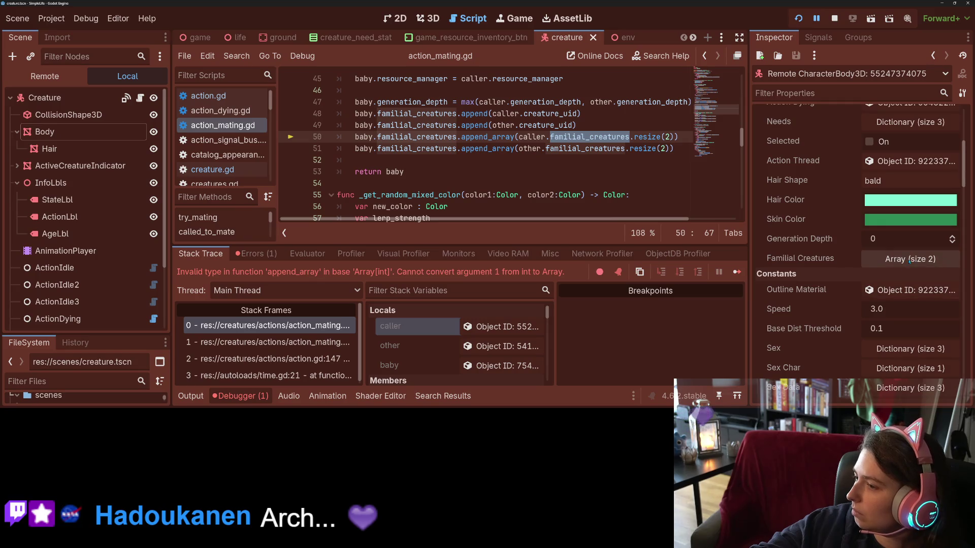
left_click(909, 259)
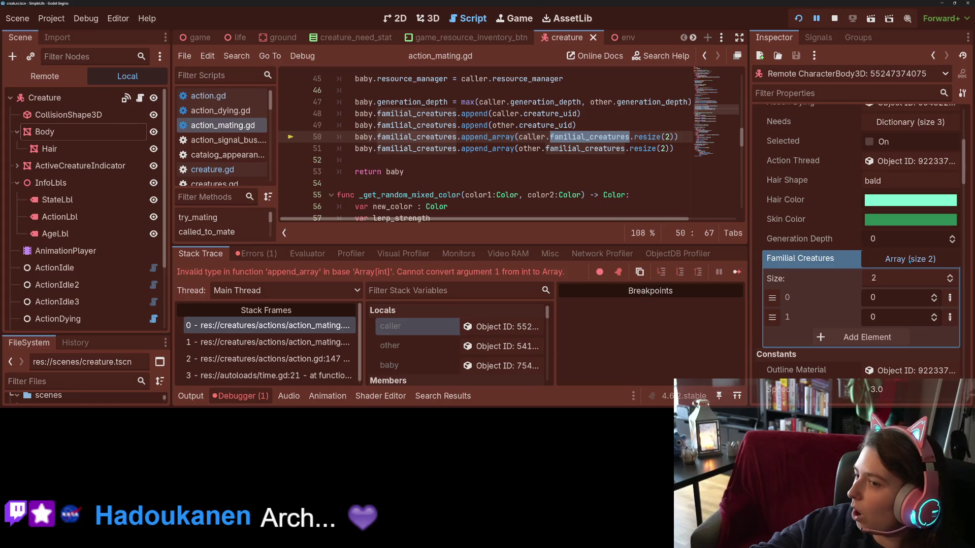
left_click(835, 19)
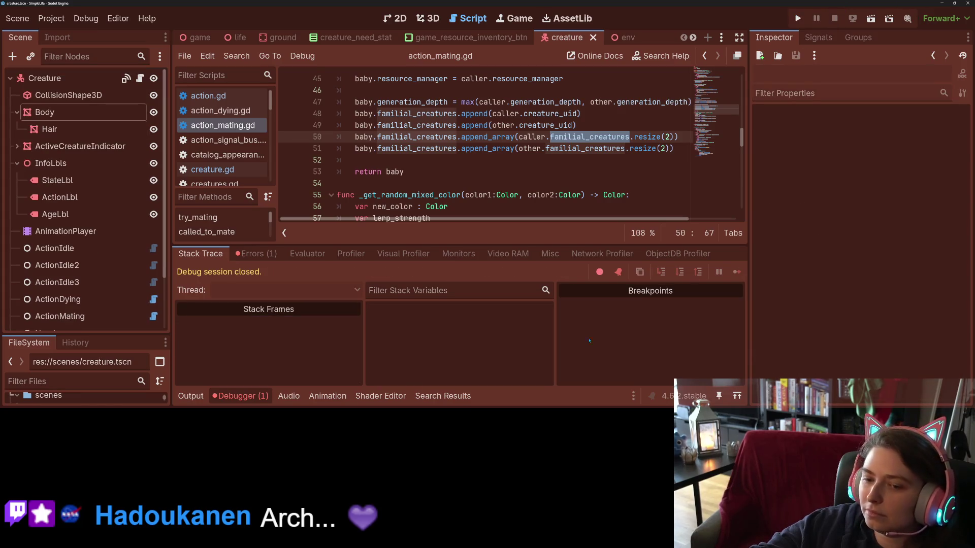
- Guard the caller's append_array with 'if not caller.familial_creatures.is_empty():'
left_click(251, 397)
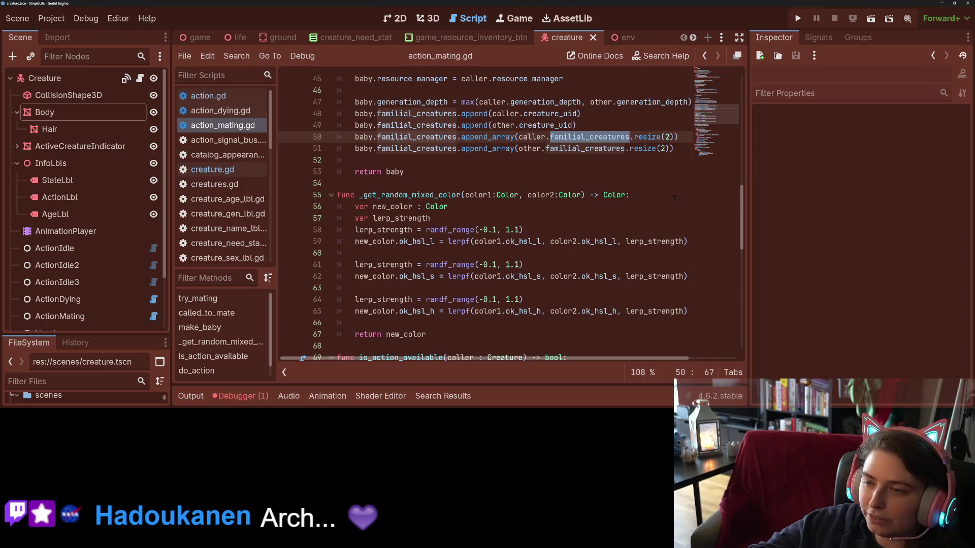
scroll(609, 259, "up", 3)
key("ctrl+shift+Return")
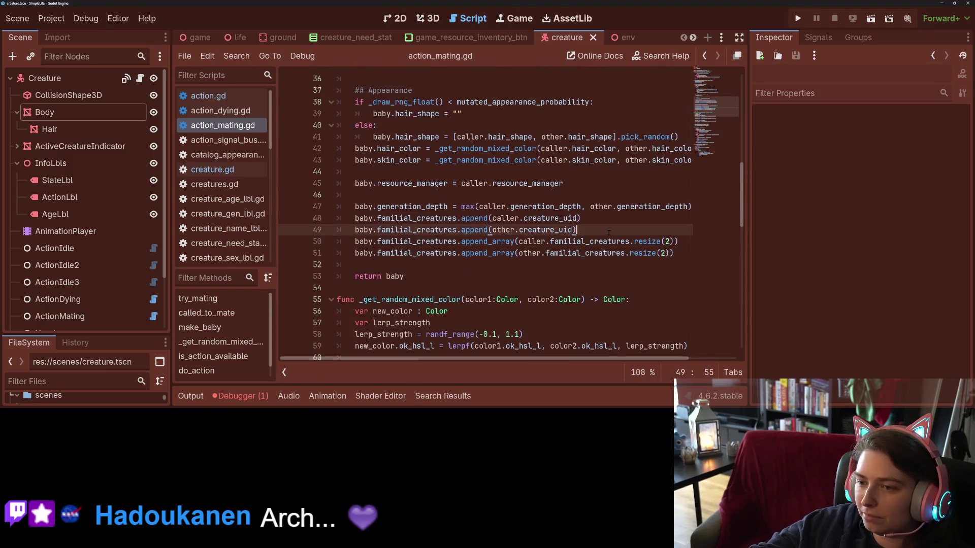
type("if not ")
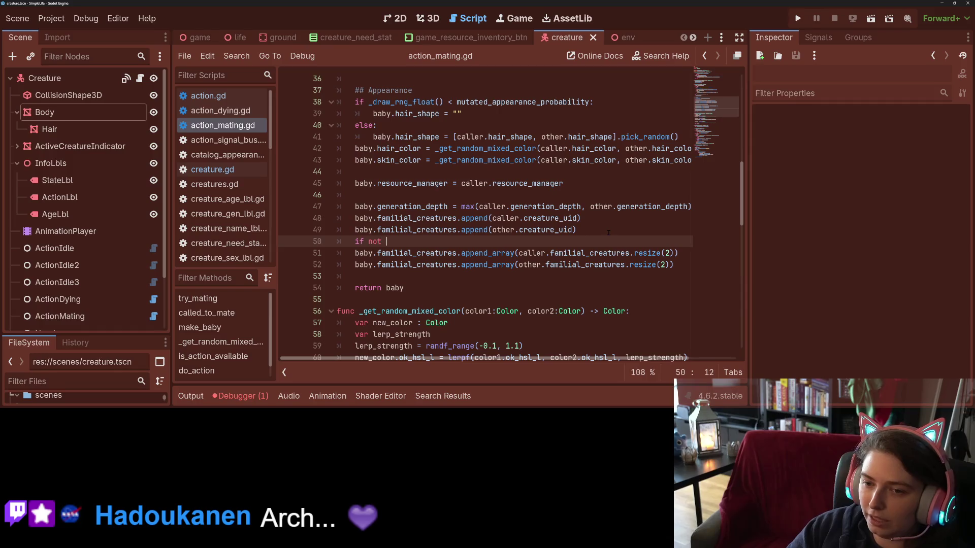
type("caller.fami")
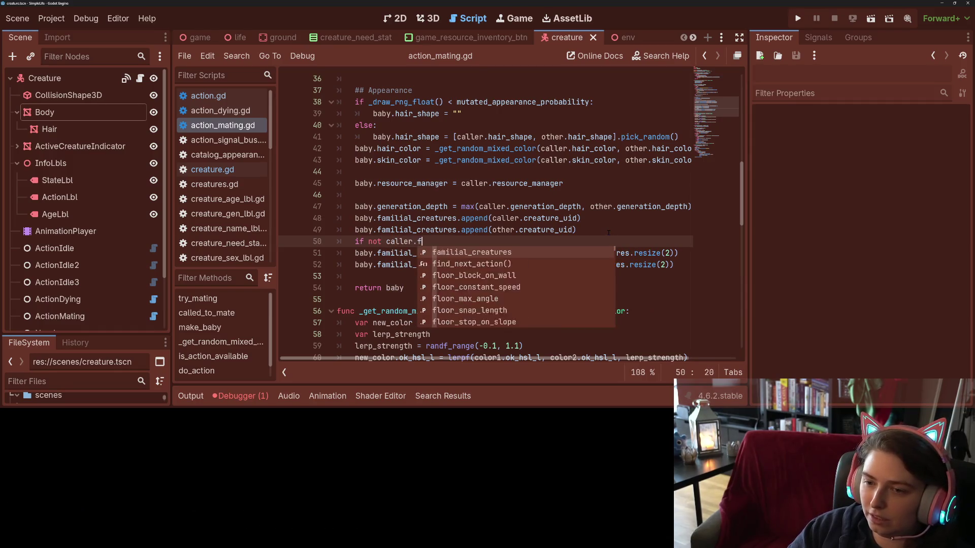
key("Return")
type(".is_e")
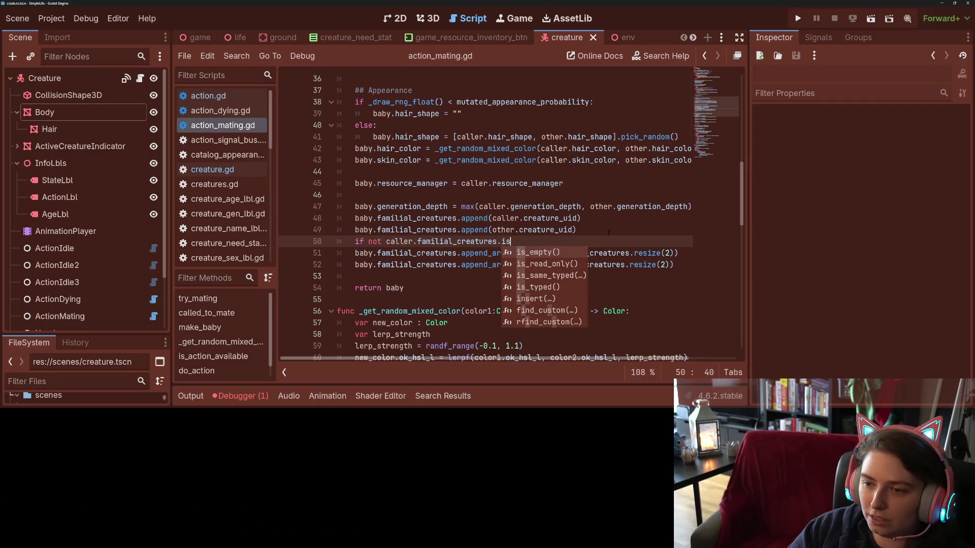
key("Return")
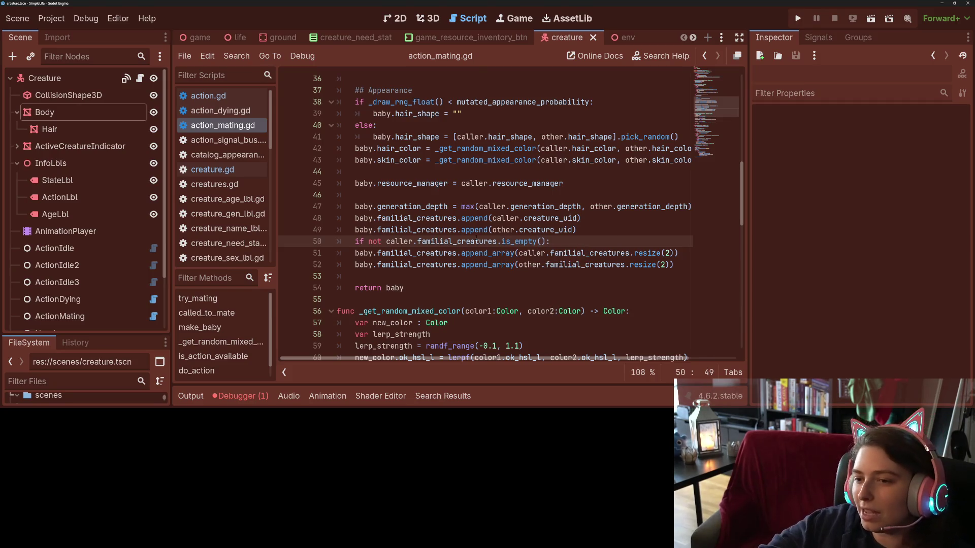
left_click(355, 252)
key("Tab")
- Add the same 'if not other.familial_creatures.is_empty():' guard to the other parent's append_array and save
left_click_drag(355, 242, 552, 241)
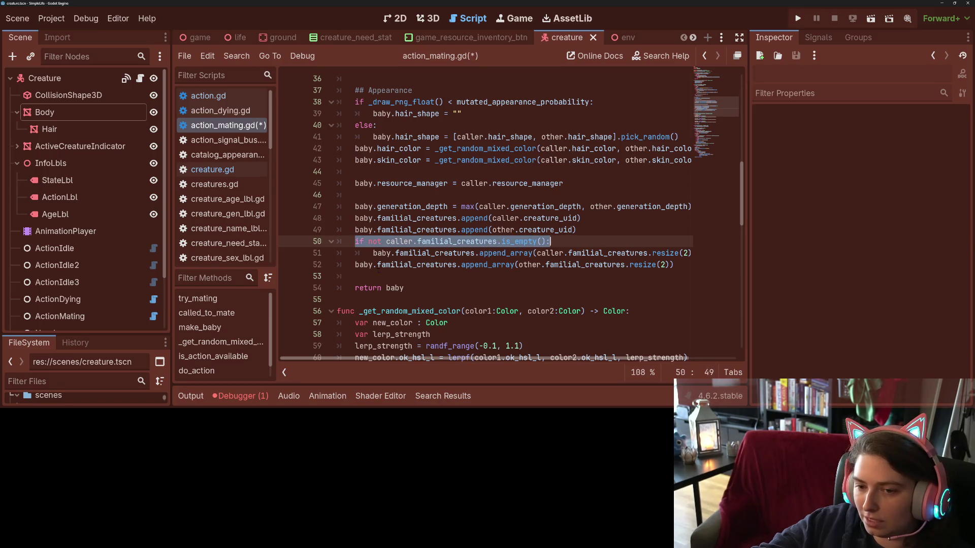
key("ctrl+c")
left_click(355, 265)
key("Return")
key("Up")
key("ctrl+v")
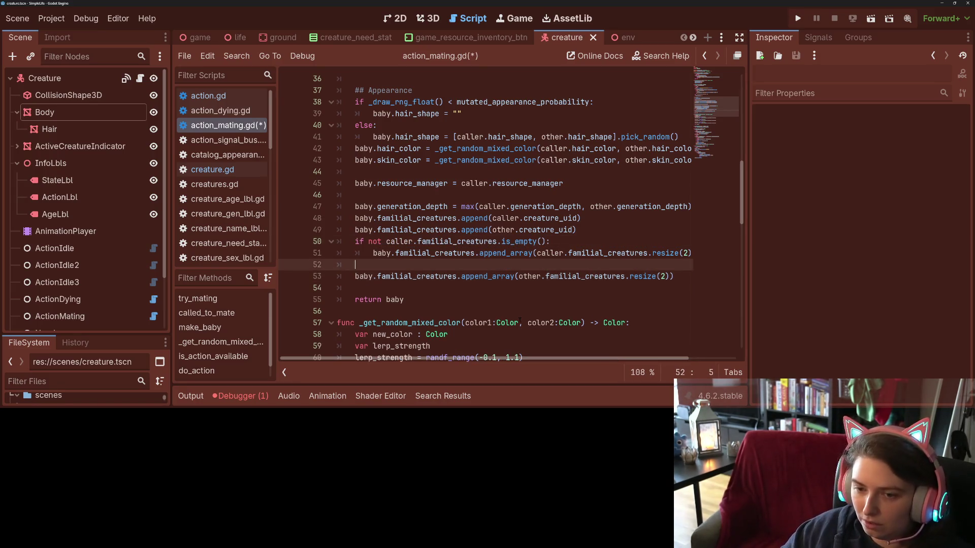
key("Down")
key("Home")
key("Tab")
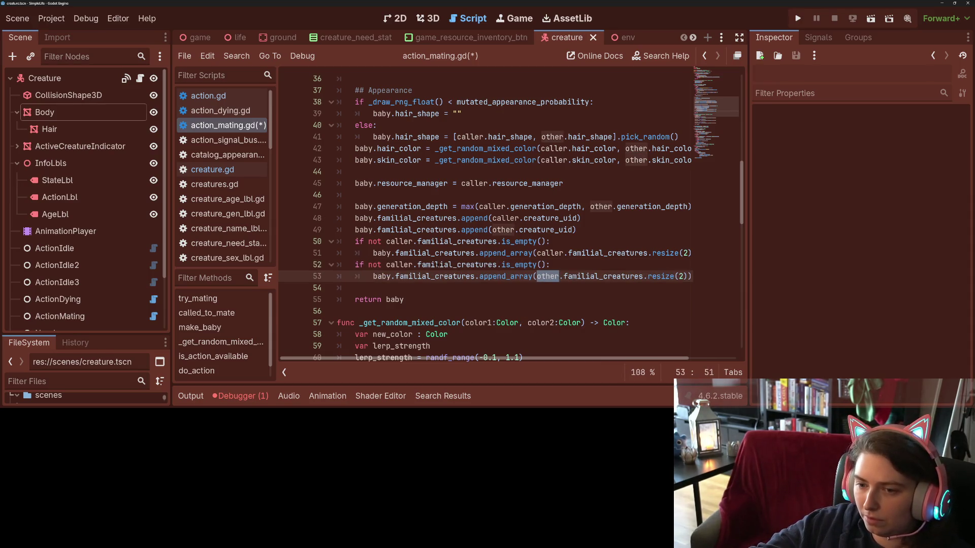
double_click(402, 266)
type("other")
key("ctrl+s")
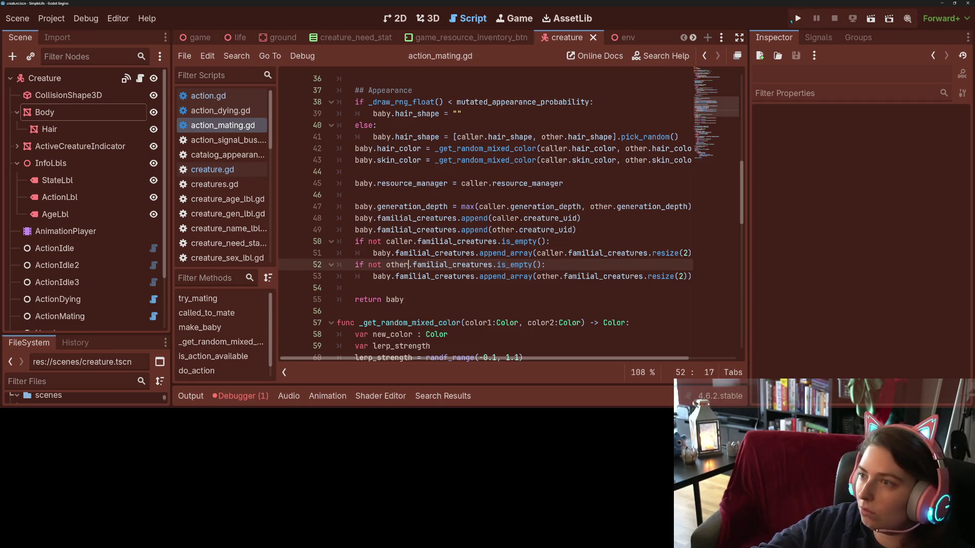
- Relaunch the project, spawn fourteen random creatures, and run at speed 4.0
left_click(796, 19)
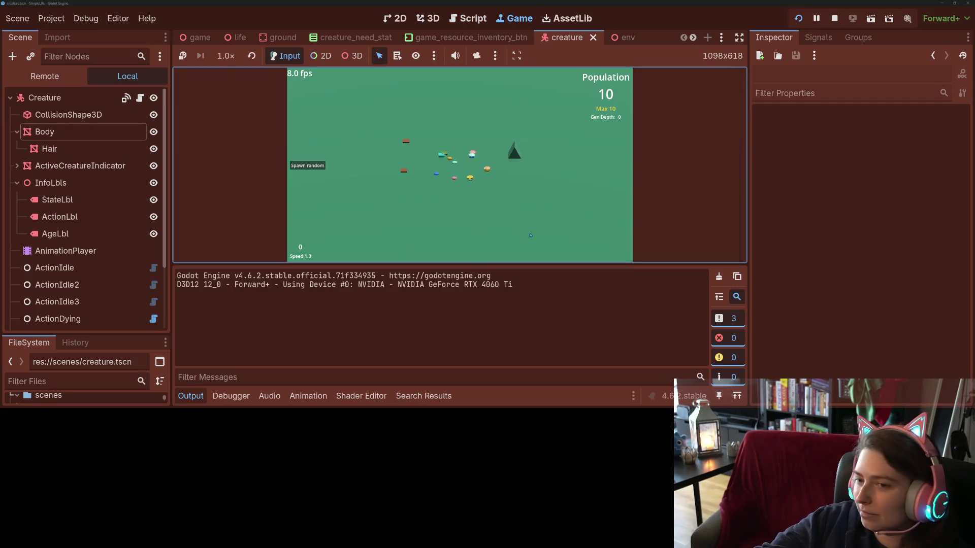
left_click(307, 166)
left_click(307, 165)
left_click(307, 166)
left_click(308, 166)
left_click(307, 166)
left_click(308, 166)
left_click(309, 167)
left_click(310, 167)
left_click(310, 167)
left_click(310, 167)
left_click(310, 167)
left_click(310, 166)
left_click(309, 167)
left_click(310, 167)
left_click(309, 166)
left_click(309, 167)
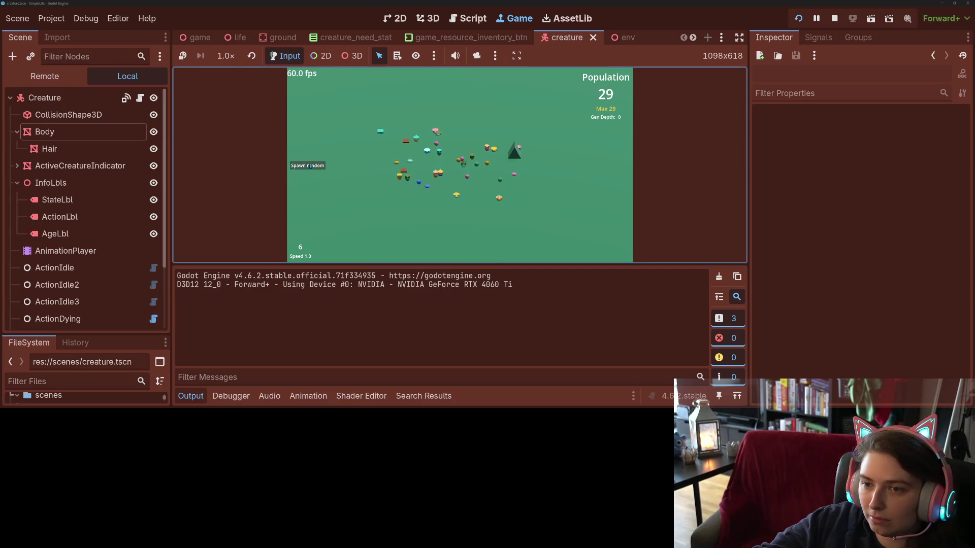
left_click(310, 166)
left_click(310, 167)
left_click(309, 166)
left_click(309, 166)
left_click(310, 166)
left_click(309, 166)
left_click(310, 167)
left_click(310, 167)
left_click(310, 166)
left_click(310, 167)
left_click(310, 166)
left_click(310, 166)
left_click(310, 166)
left_click(310, 167)
left_click(310, 166)
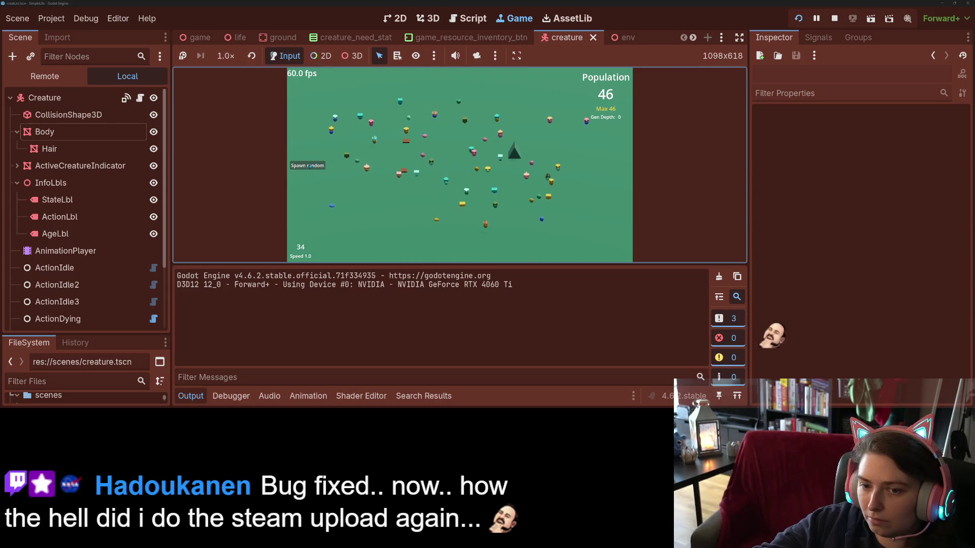
key("4")
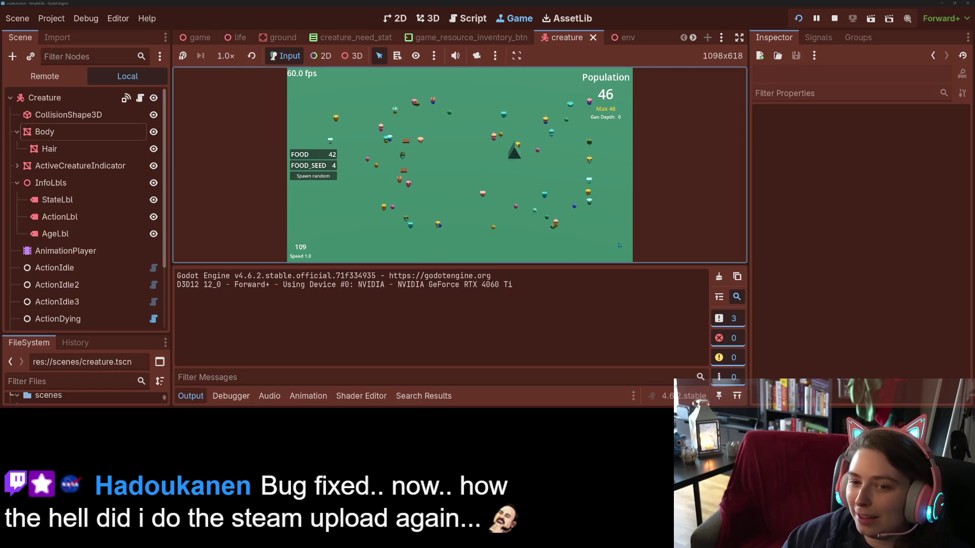
key("4")
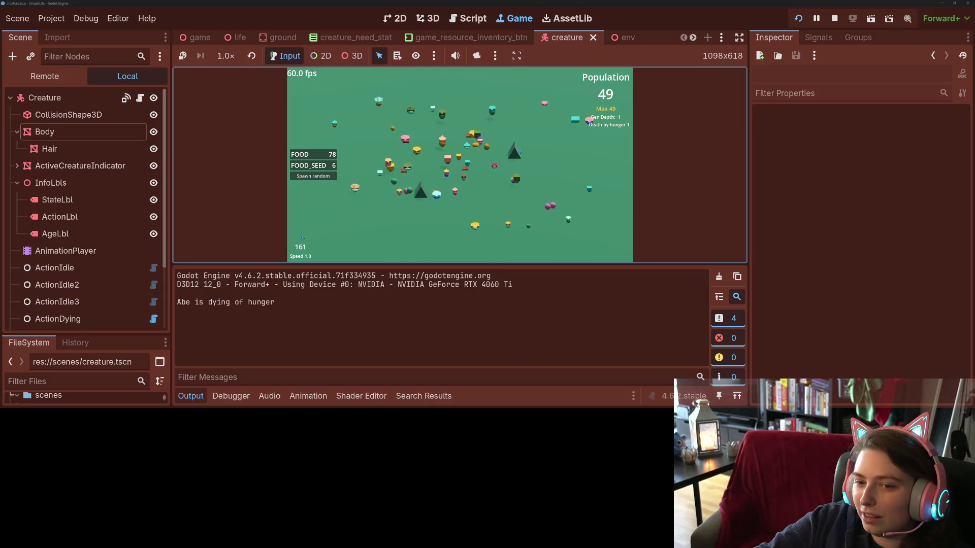
- Cycle speed through 2, 1 and 4, inspect creature Andrea 2, and run until the error
key("2")
key("1")
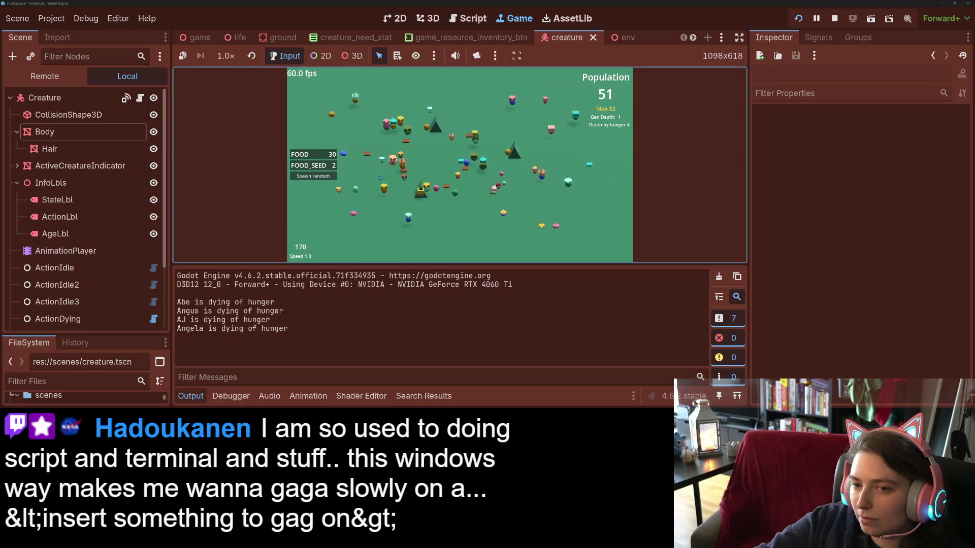
key("4")
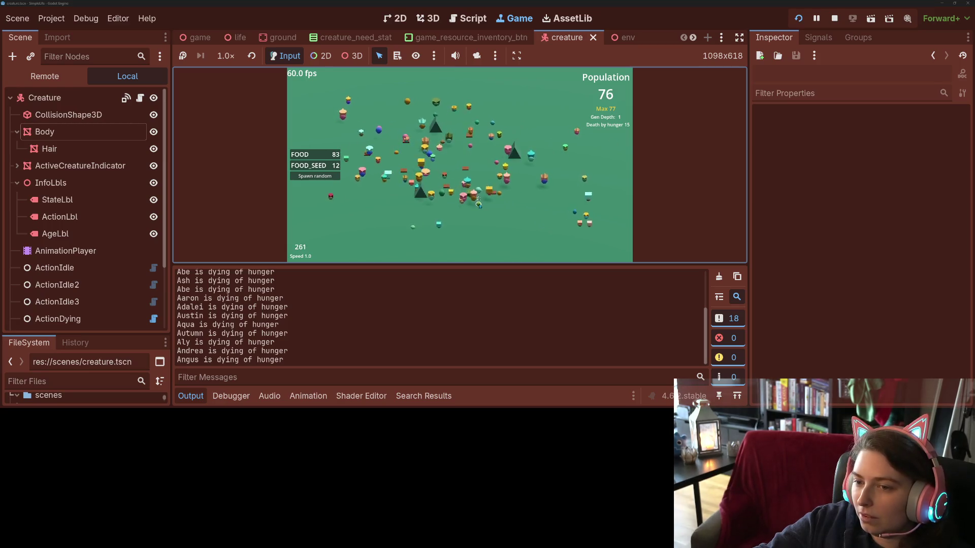
left_click(479, 206)
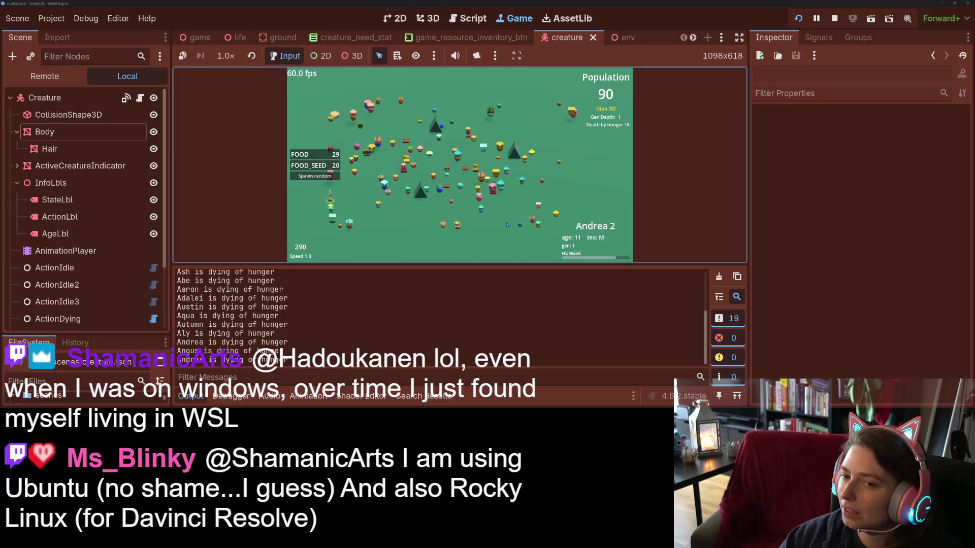
key("4")
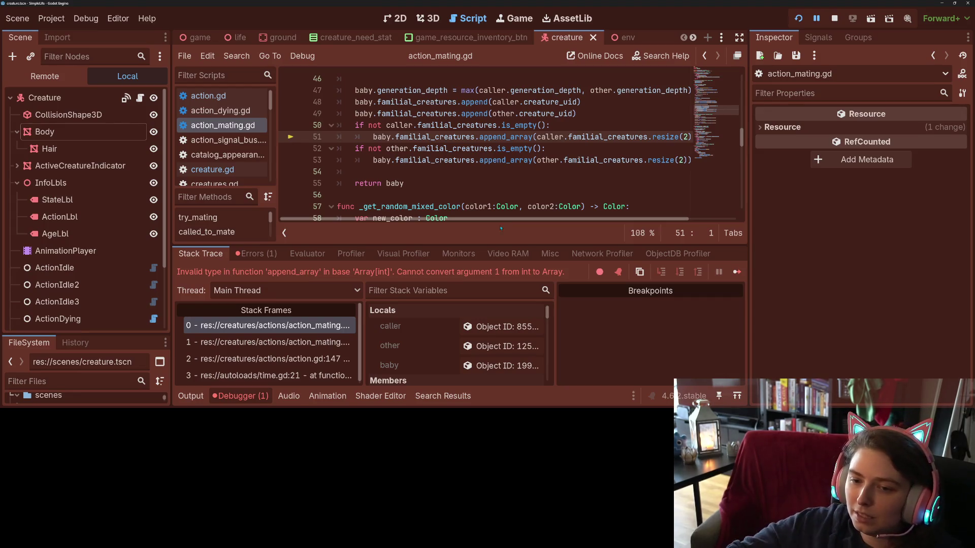
- Inspect the caller creature's members in the debugger Locals, then stop the debug session
left_click(496, 325)
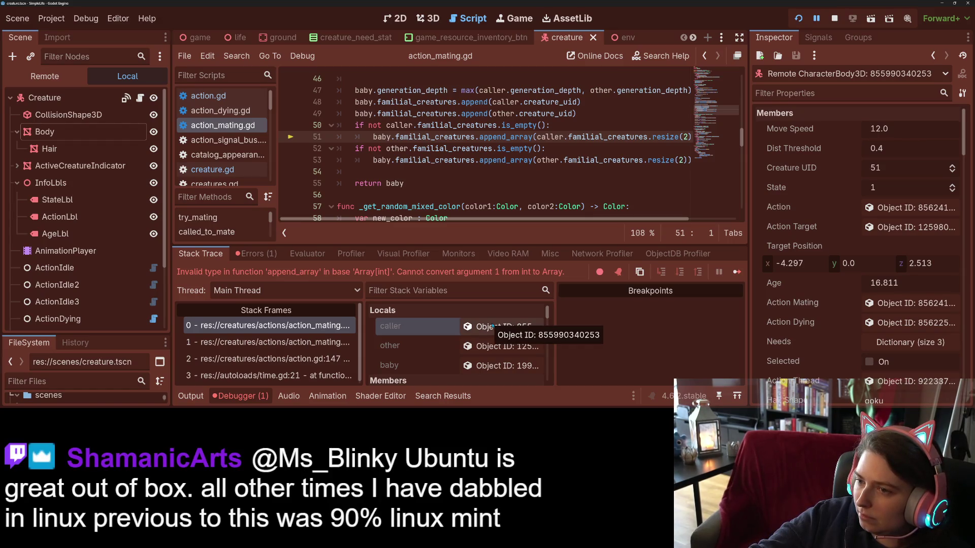
mouse_move(670, 136)
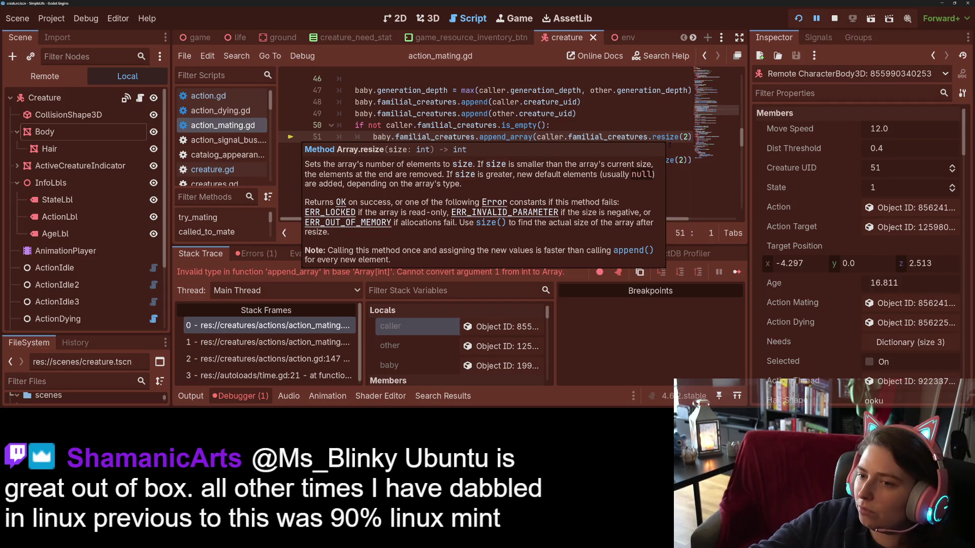
left_click(835, 18)
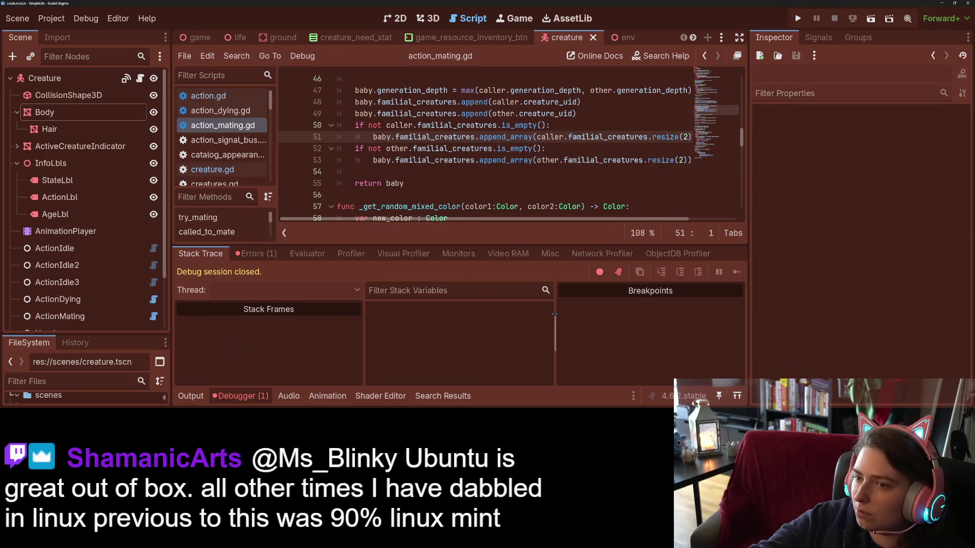
- Add 'var caller_fam = caller.familial_creatures.duplicate()' followed by 'caller_fam.resize(2)' in make_baby
left_click(240, 397)
scroll(544, 279, "up", 3)
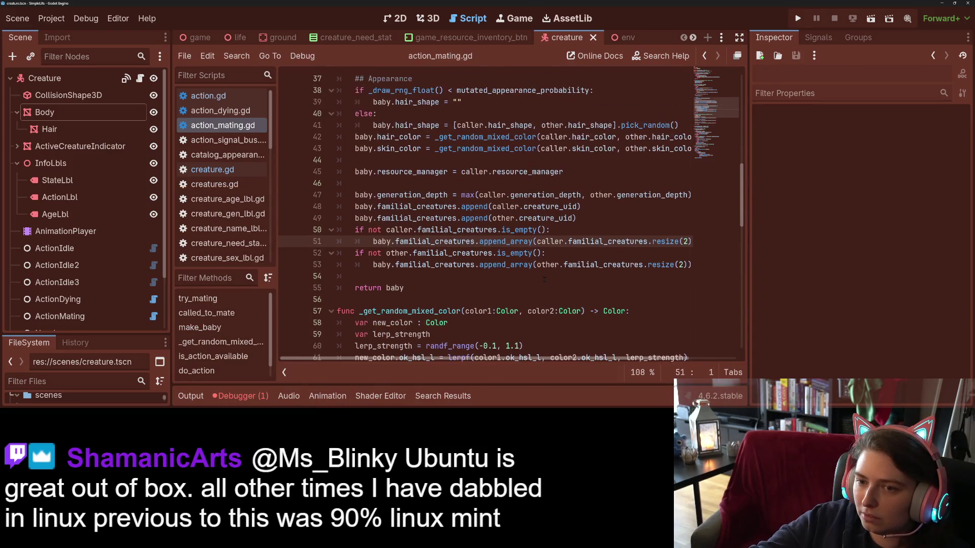
left_click_drag(536, 242, 677, 242)
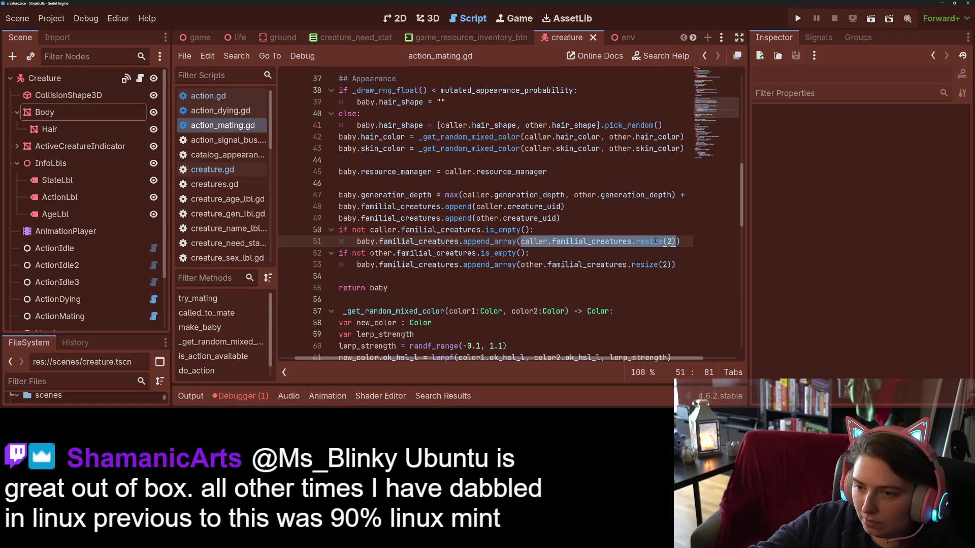
left_click(587, 231)
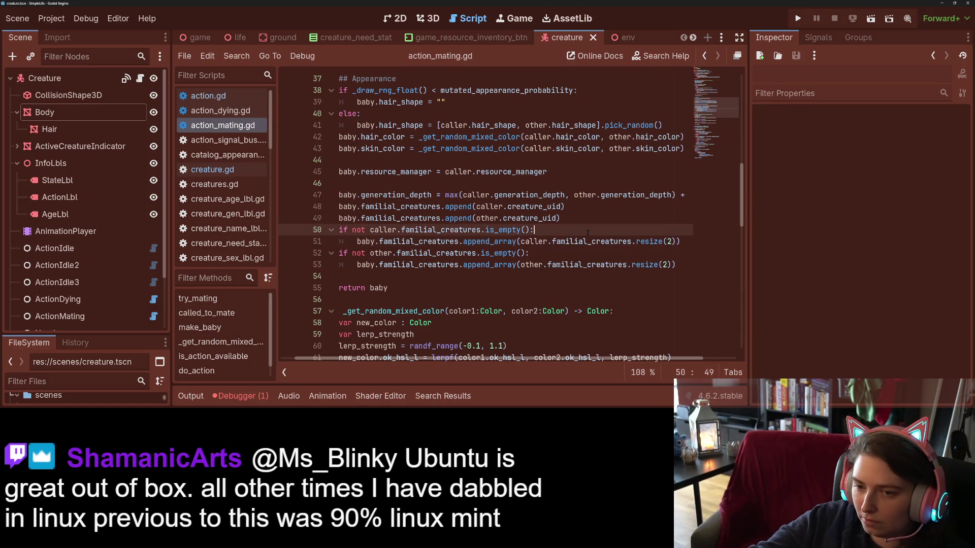
key("ctrl+z")
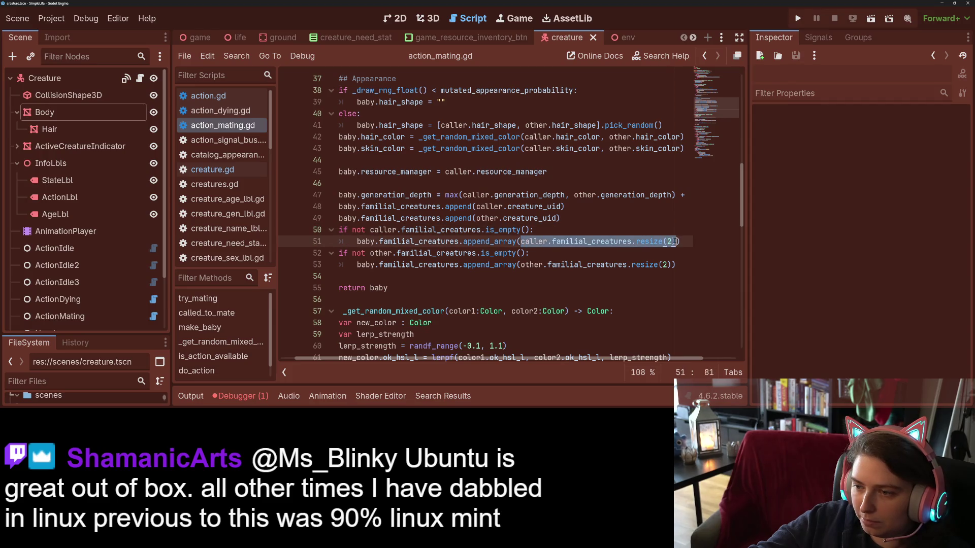
left_click(588, 231)
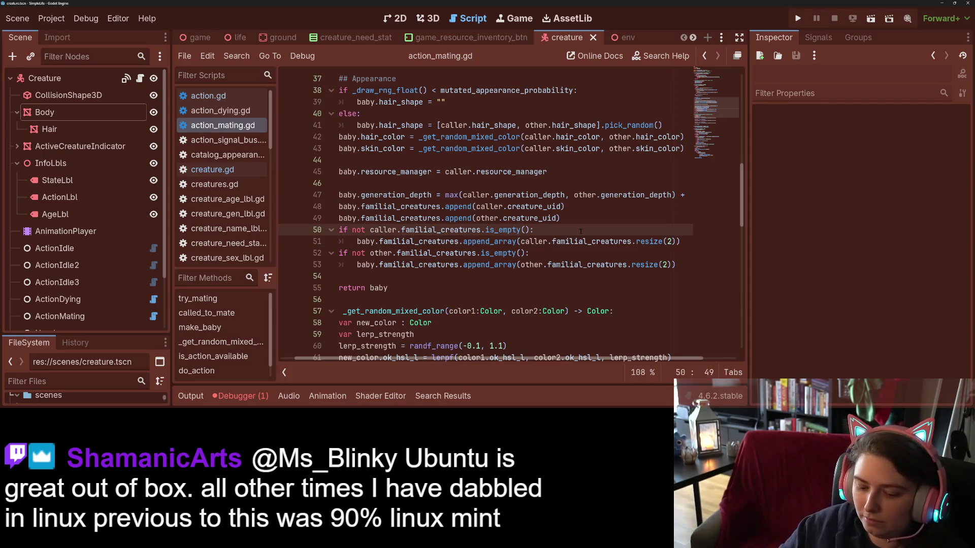
key("Return")
type("var ")
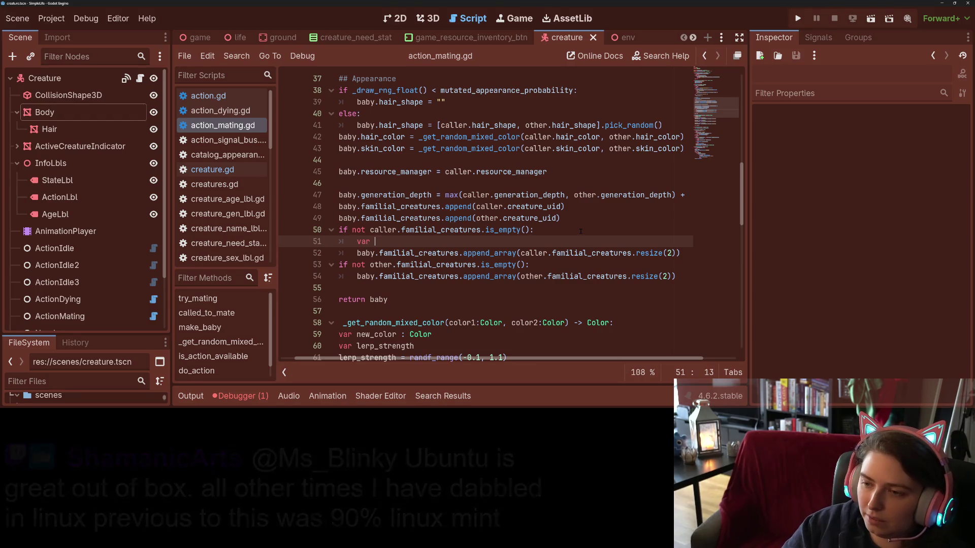
type("caller")
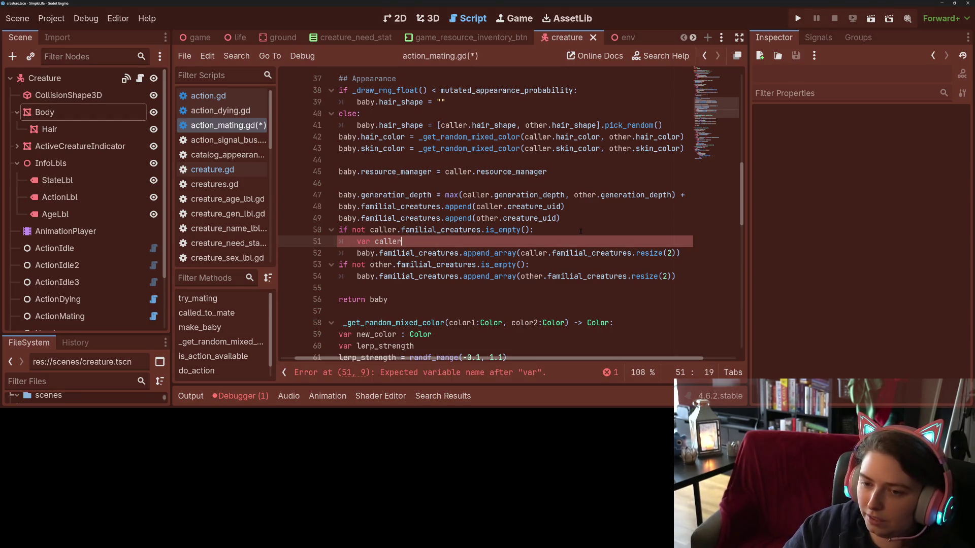
type("_fam = caller.familial_creatures.resize(2)")
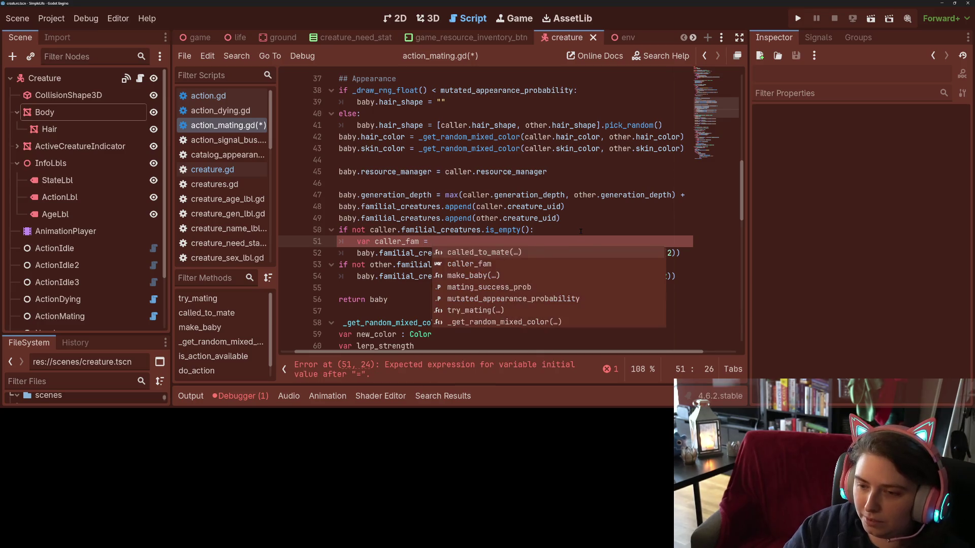
left_click(548, 241)
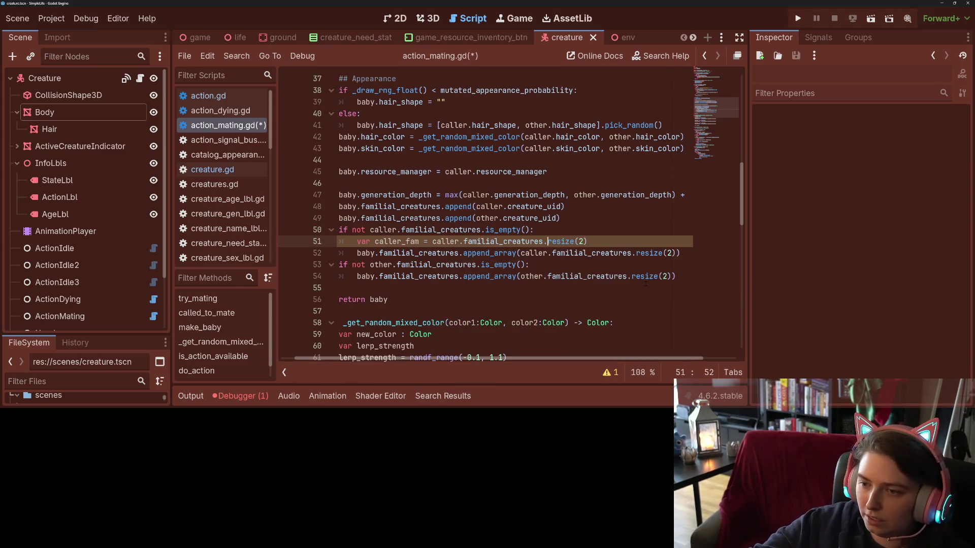
type("duplicate")
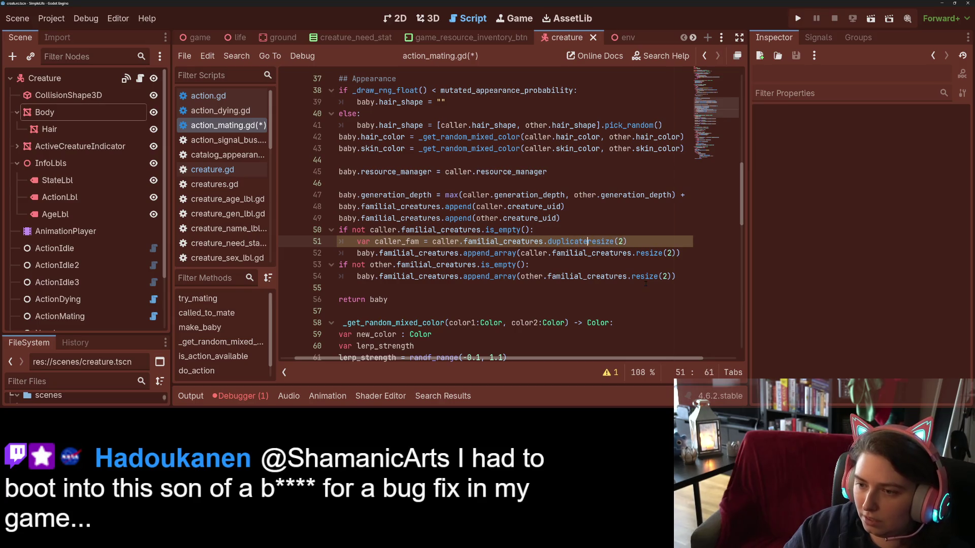
type("()")
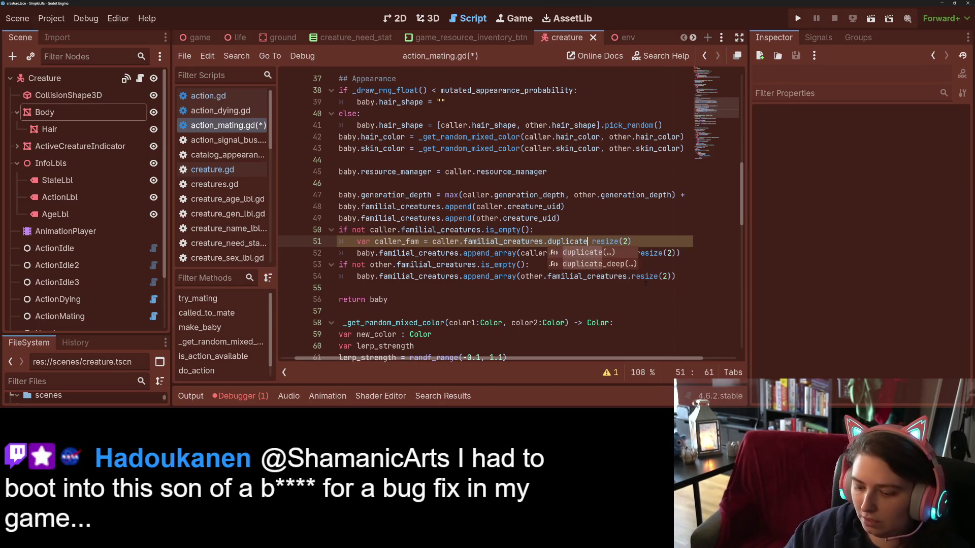
key("Return")
type("caller")
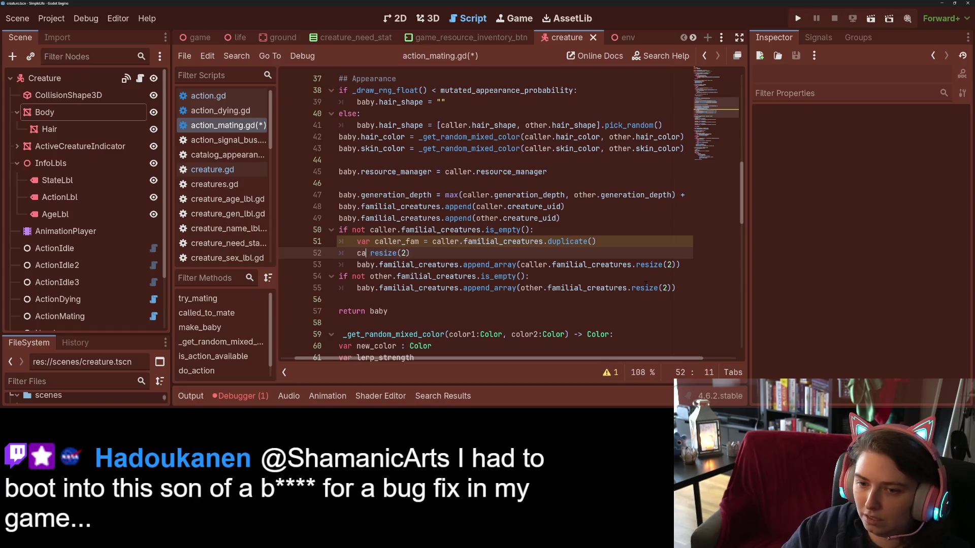
type("_fam.")
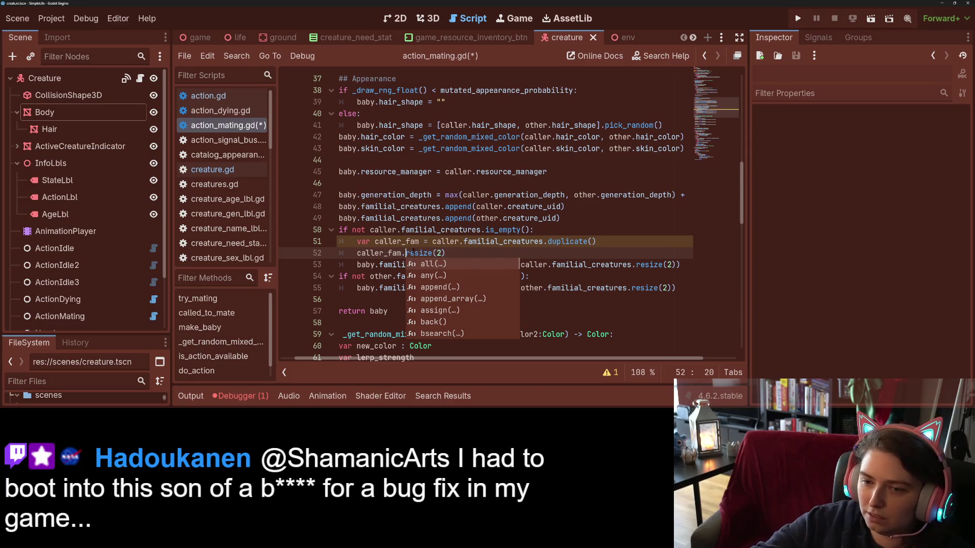
- Pass caller_fam to append_array instead of the resize expression, and save
double_click(379, 253)
key("ctrl+c")
mouse_move(521, 264)
left_mouse_down()
mouse_move(413, 277)
mouse_move(675, 265)
left_mouse_up()
key("ctrl+v")
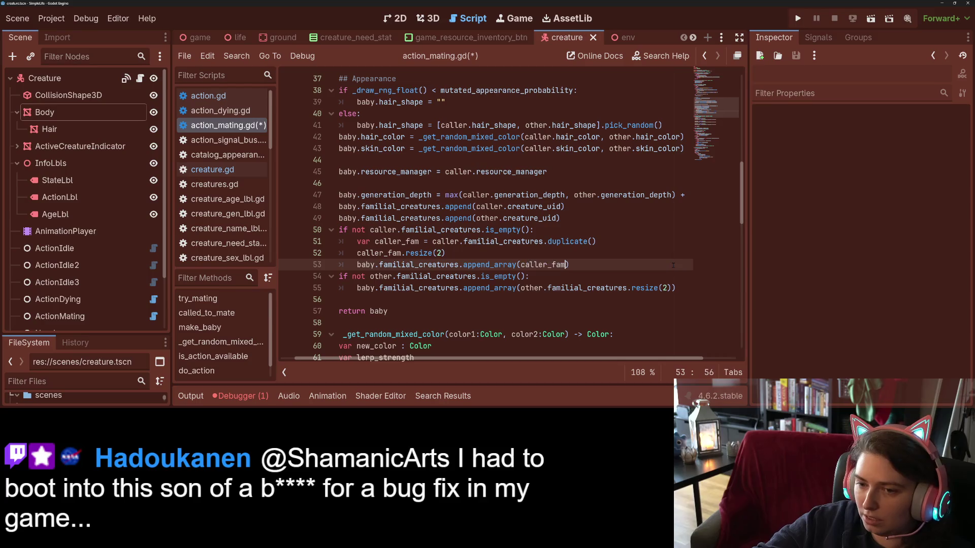
key("ctrl+s")
left_click(600, 276)
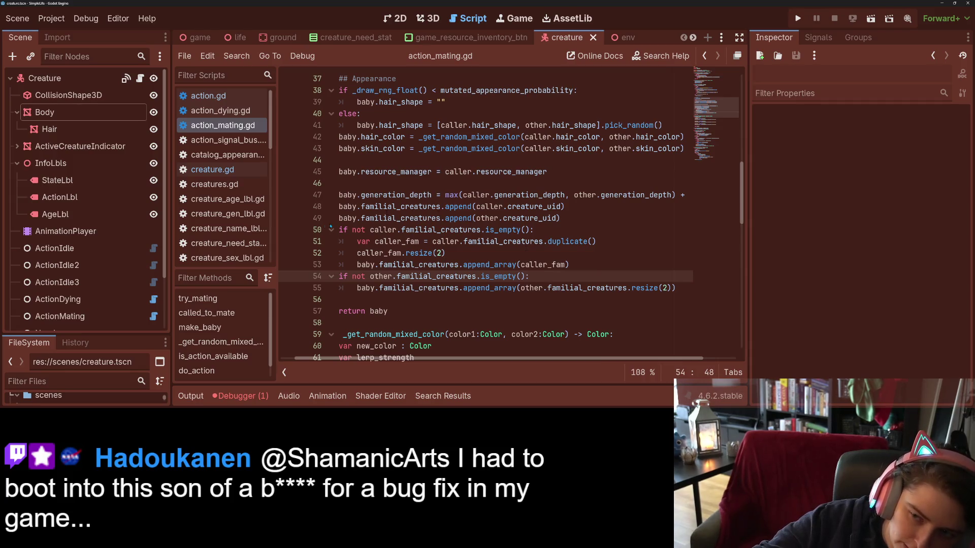
mouse_move(333, 211)
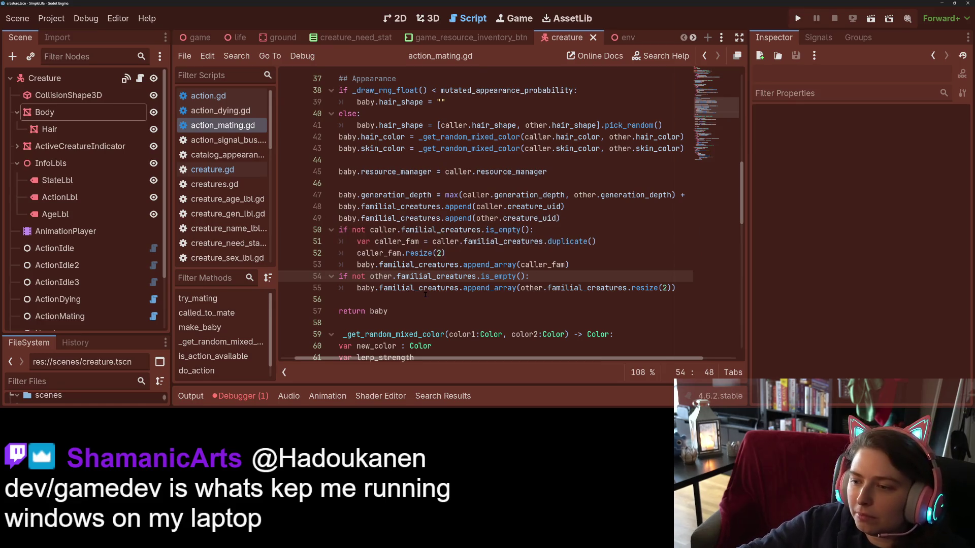
- Rewrite line 50's condition as `if caller.familial_creatures.size() > 2:`, replacing the not/is_empty() check
triple_click(450, 276)
left_click(450, 276)
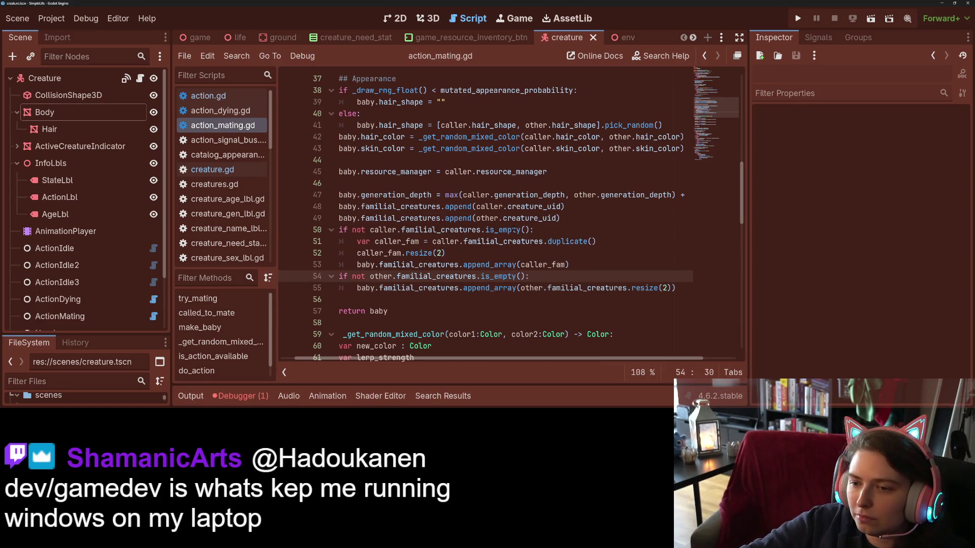
triple_click(514, 230)
left_click(544, 230)
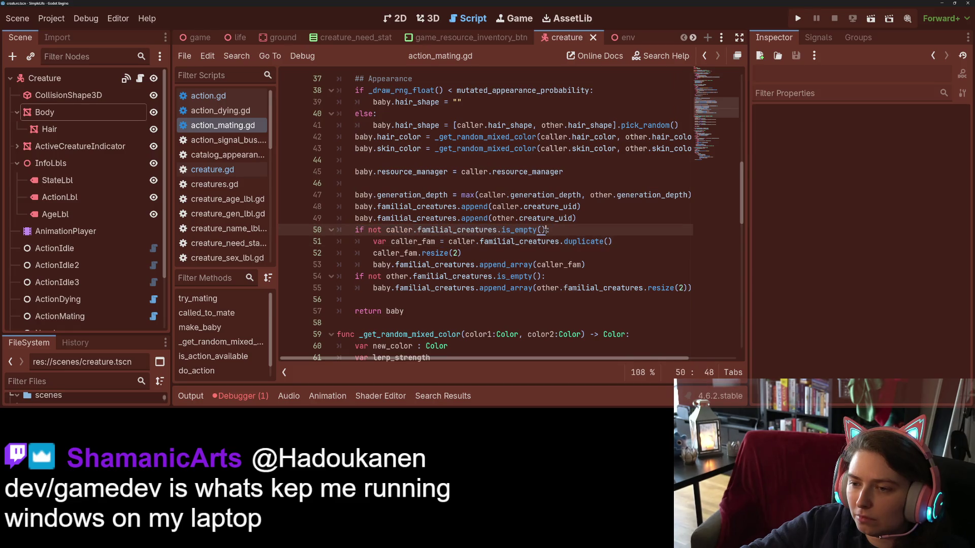
left_click_drag(542, 230, 498, 230)
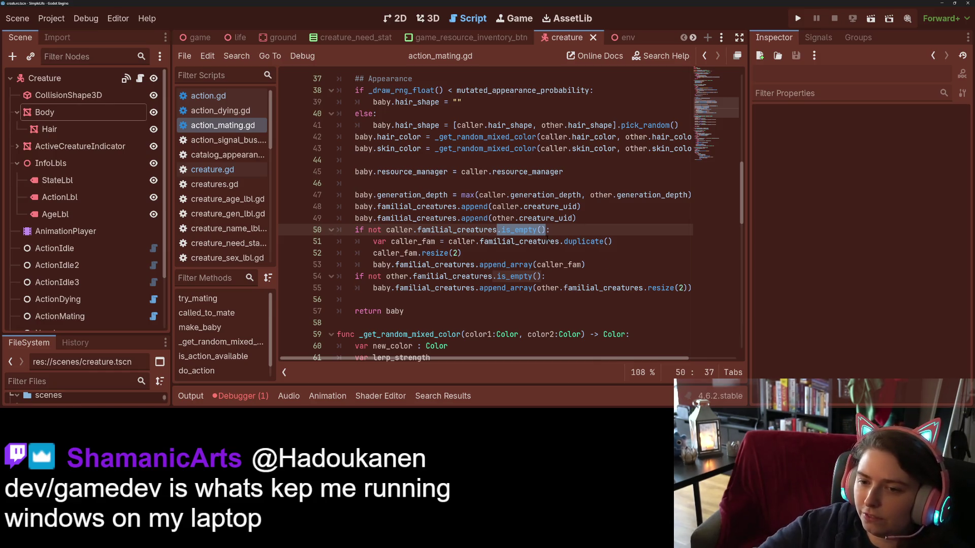
double_click(374, 229)
key("Delete")
key("Delete")
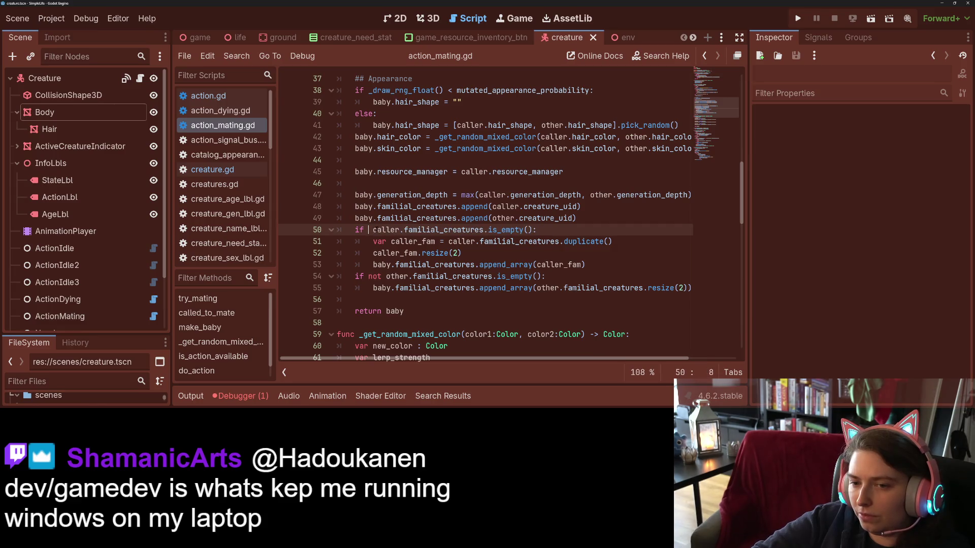
left_click_drag(529, 230, 480, 230)
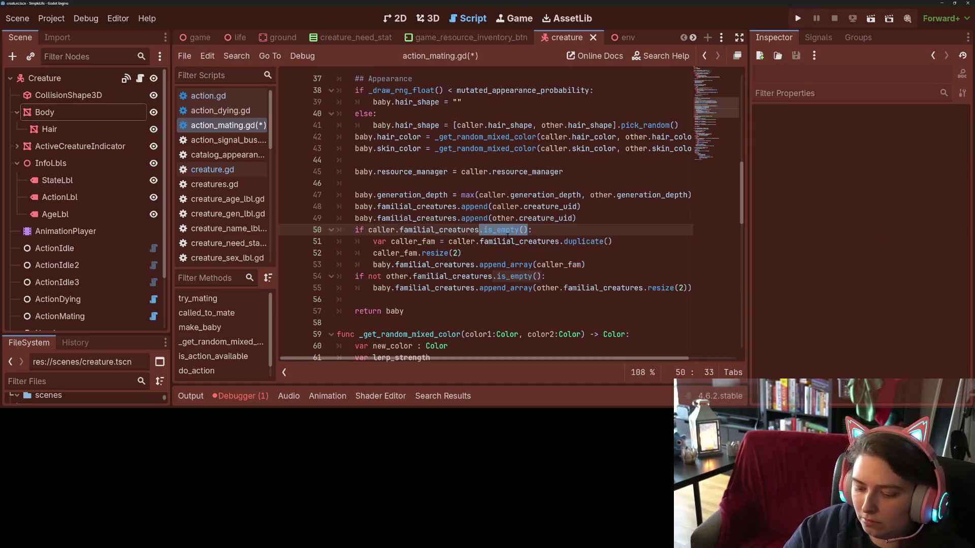
type(".siz")
key("Return")
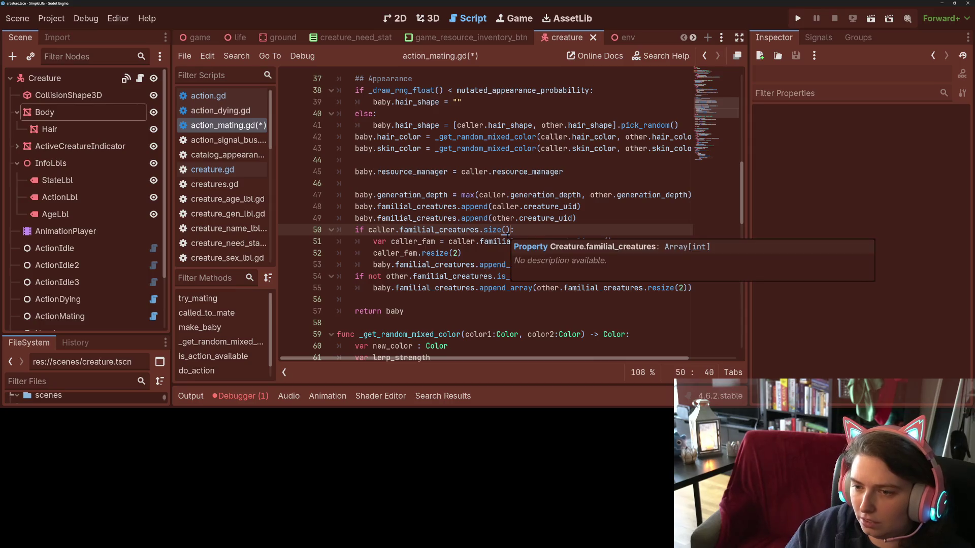
type("> 2")
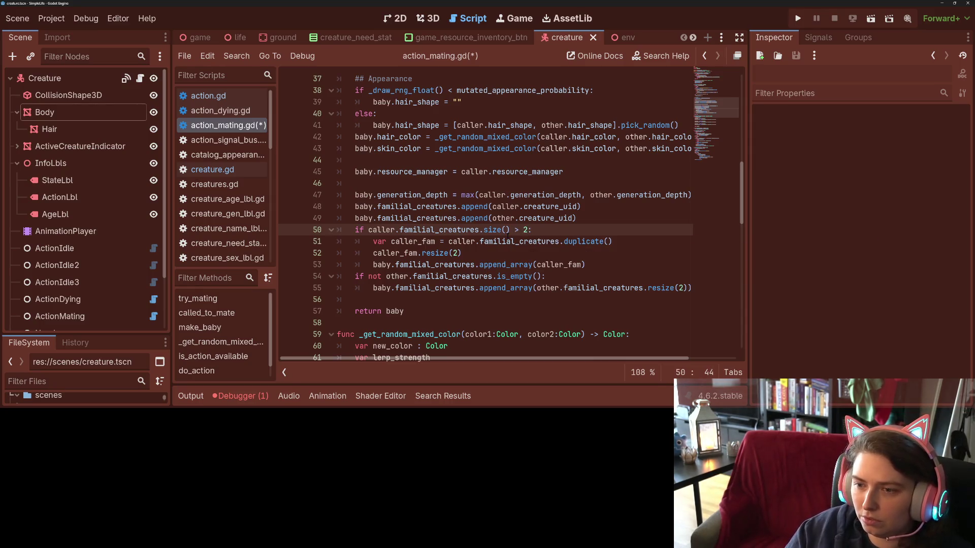
key("Down")
- Add an else branch below the size check, pasting in the caller append statement
left_click(355, 276)
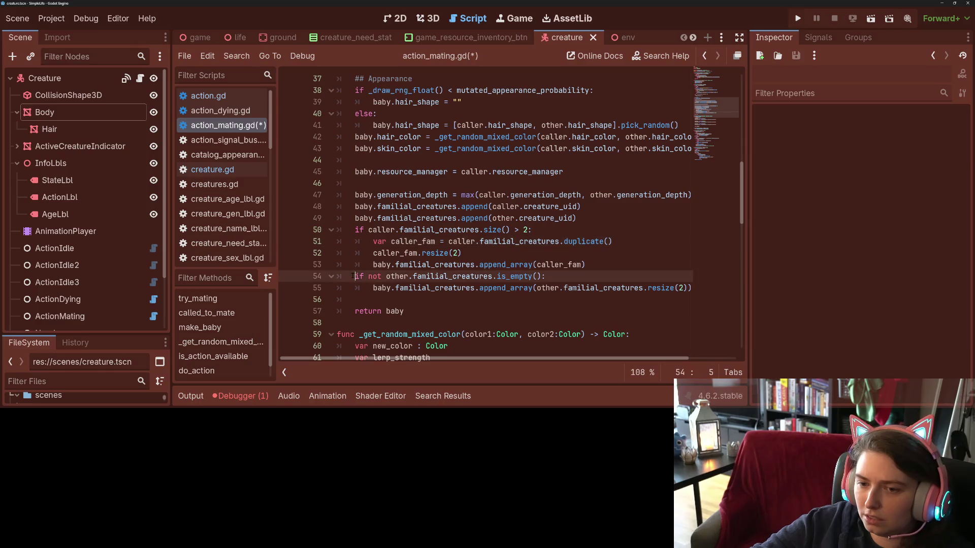
key("Return")
key("Up")
type("else:")
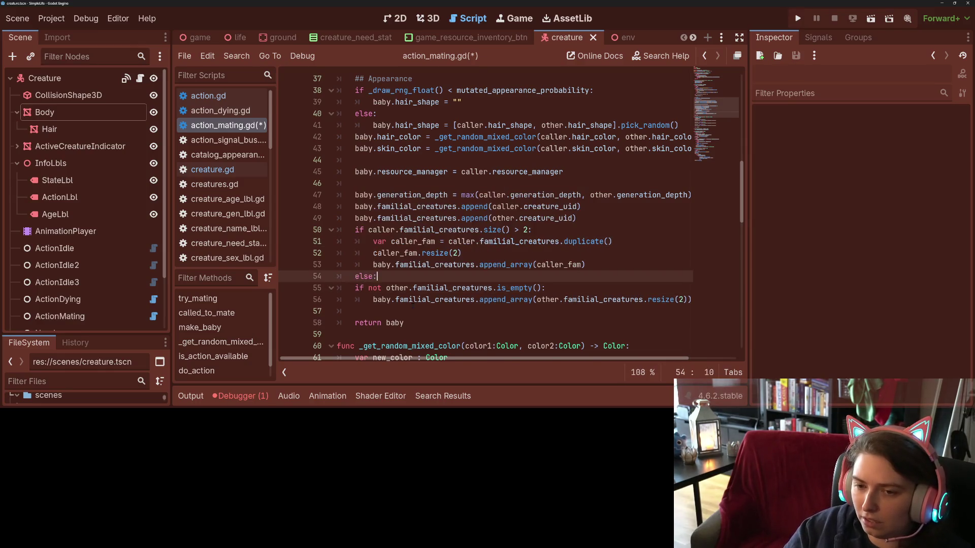
key("Return")
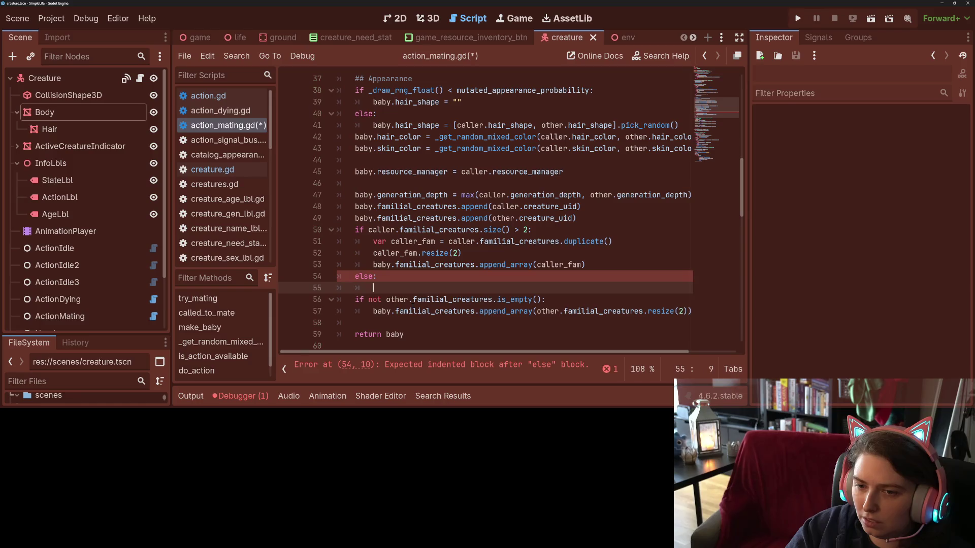
type("baba")
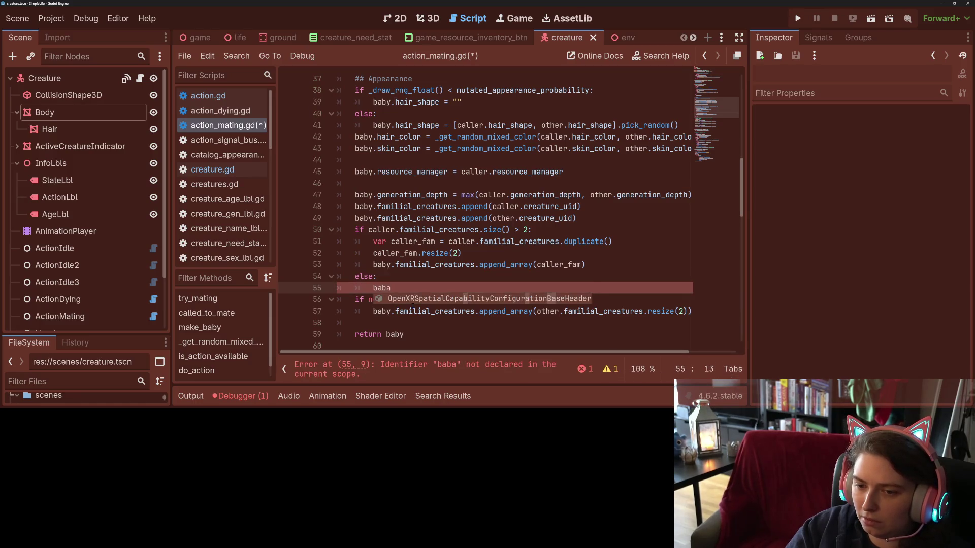
left_click(413, 311)
key("Up")
key("Up")
key("Up")
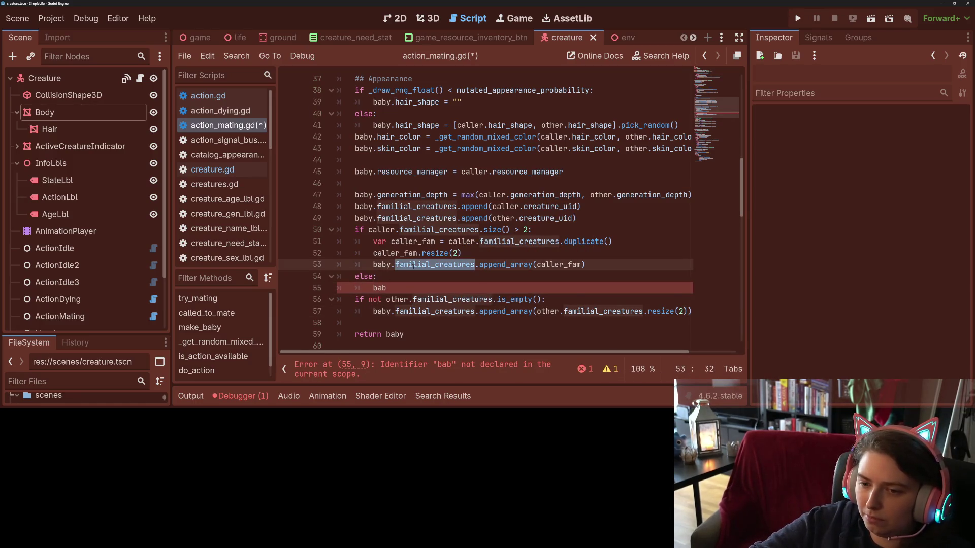
key("Home")
key("ctrl+shift+Right")
key("ctrl+shift+Right")
key("ctrl+shift+Right")
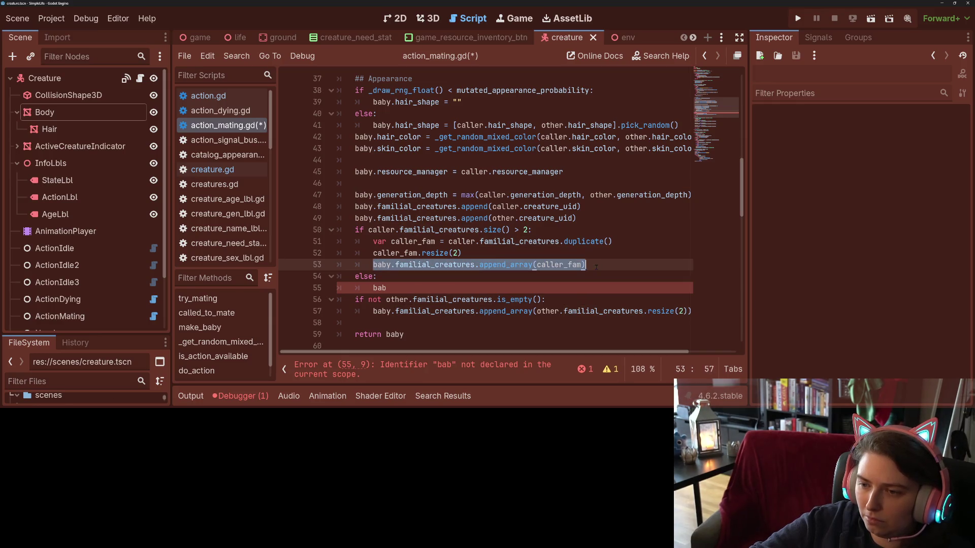
key("ctrl+c")
left_click(404, 288)
key("ctrl+shift+Left")
key("ctrl+v")
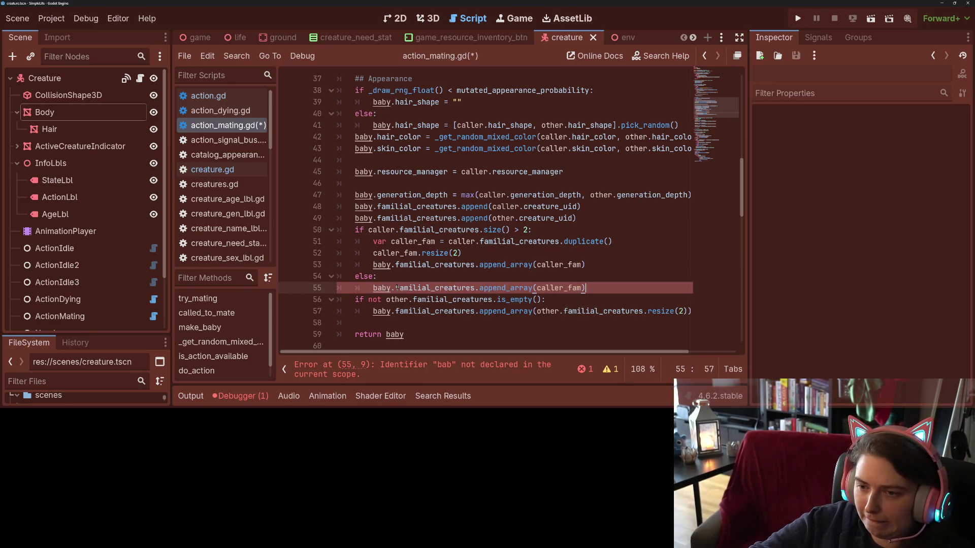
- Make the else branch append the full caller.familial_creatures list, then widen the script editor
left_click_drag(448, 241, 560, 242)
key("ctrl+c")
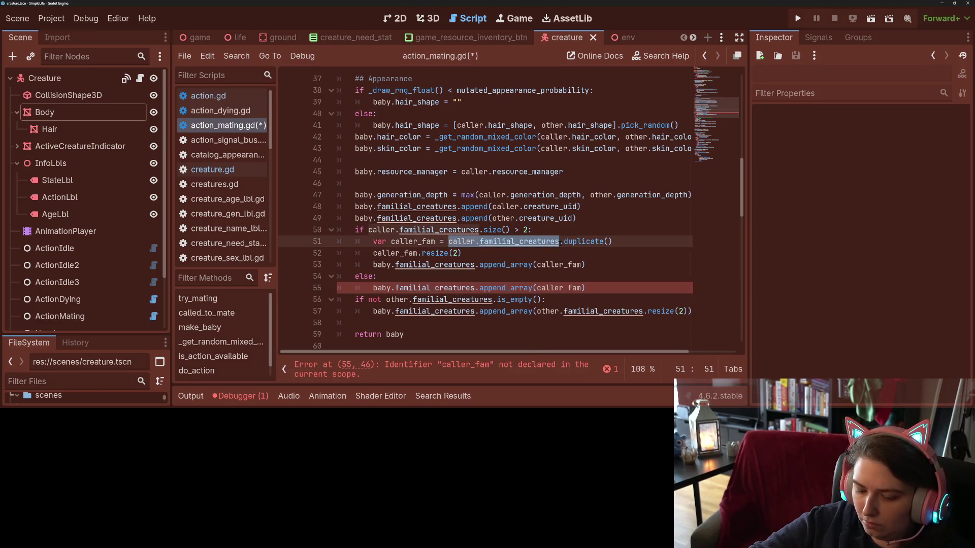
double_click(553, 288)
key("ctrl+v")
scroll(517, 298, "down", 1)
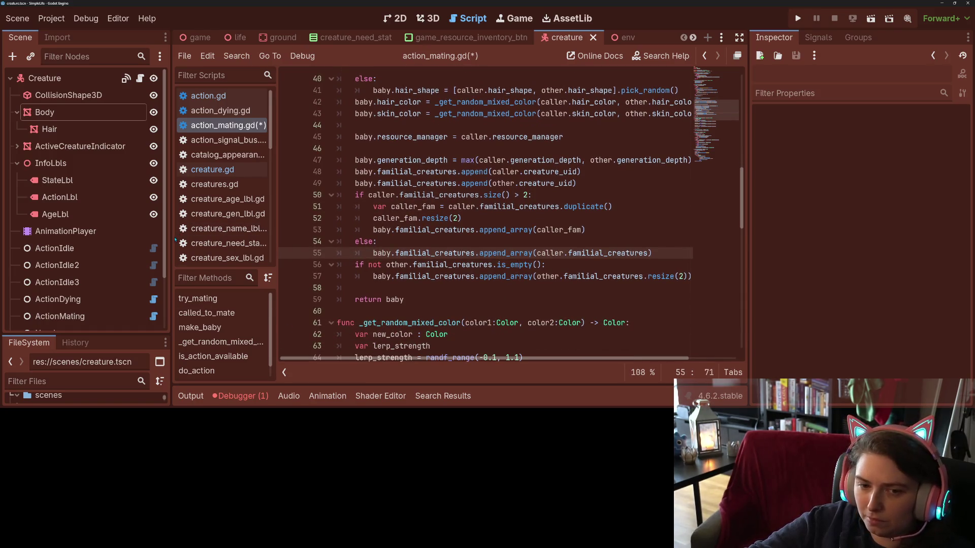
left_click_drag(171, 223, 2, 237)
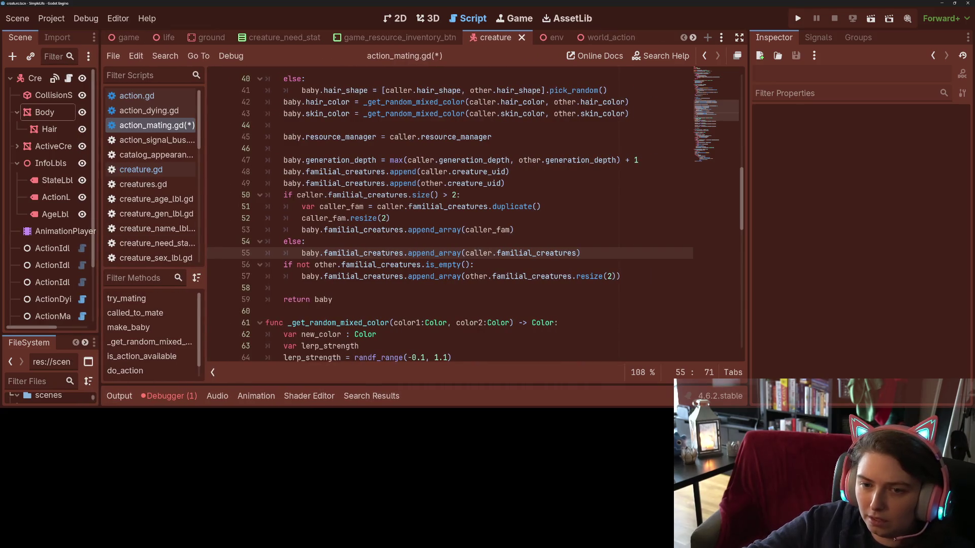
- Insert `for par in [caller, other]:` above the size check
left_click(283, 195)
key("Return")
key("Up")
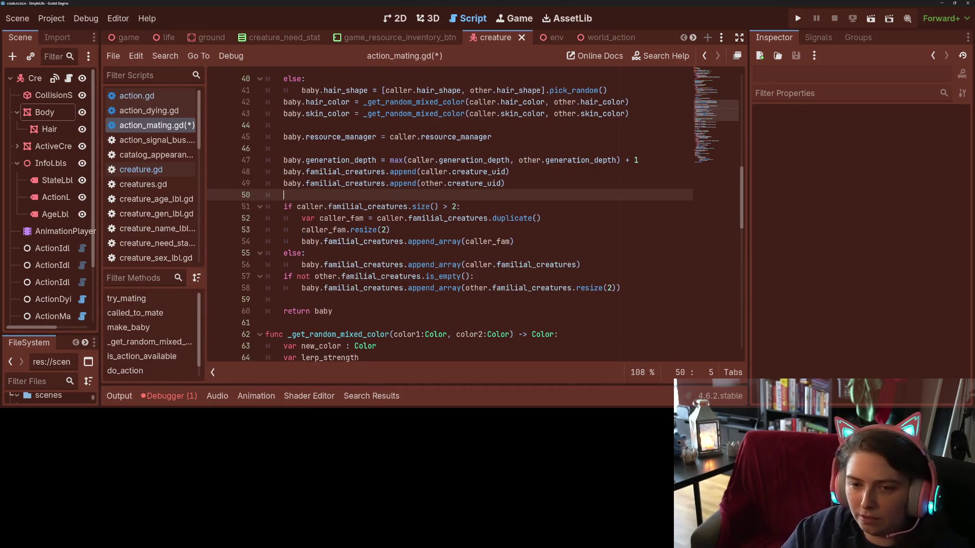
type("for ")
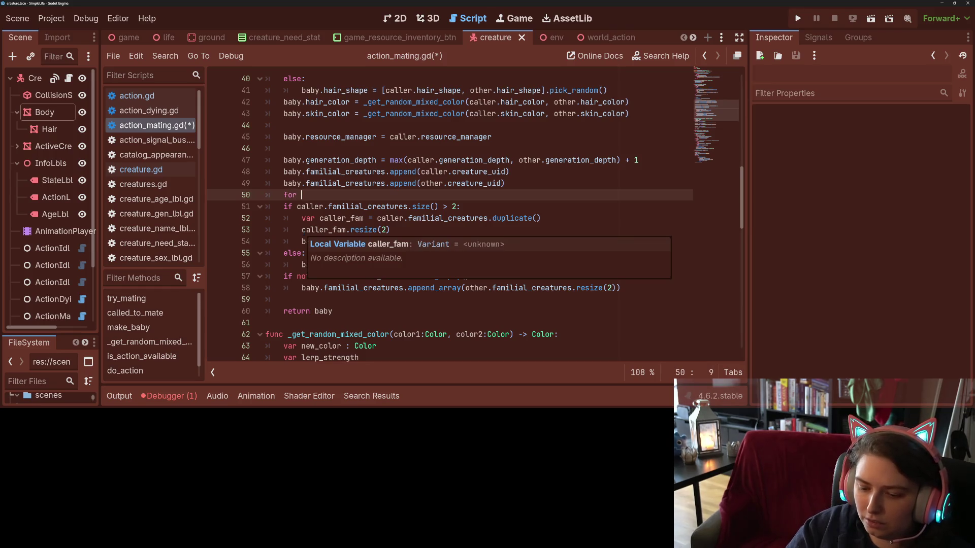
type("paren")
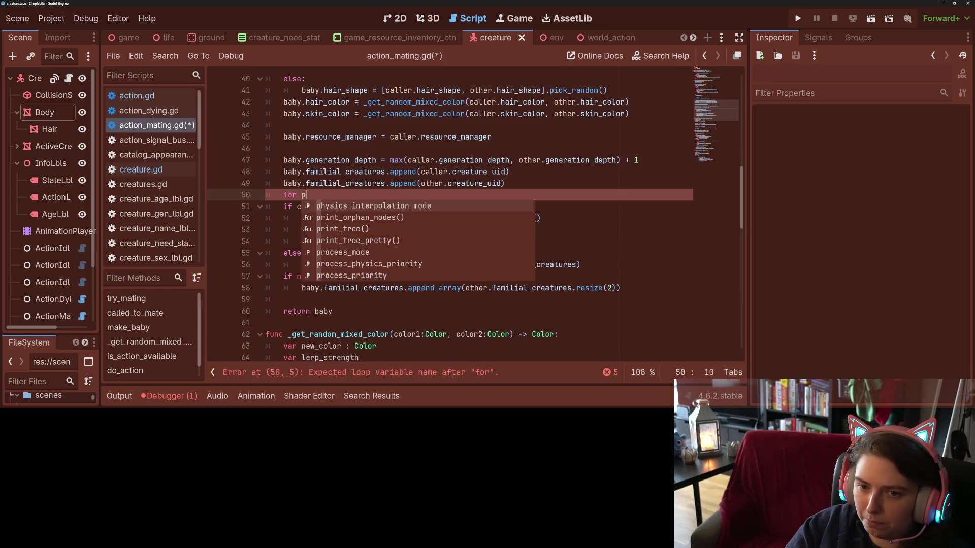
key("BackSpace")
key("BackSpace")
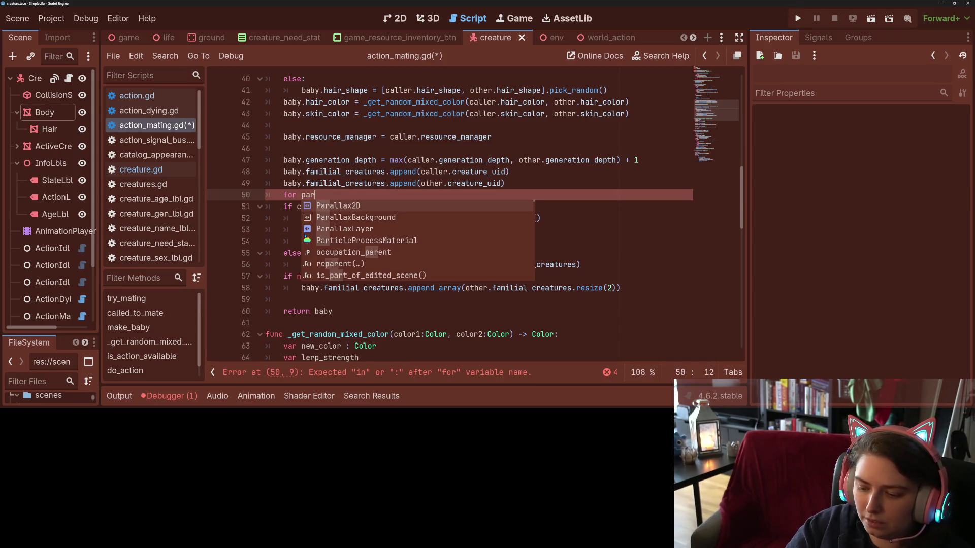
type(" in []")
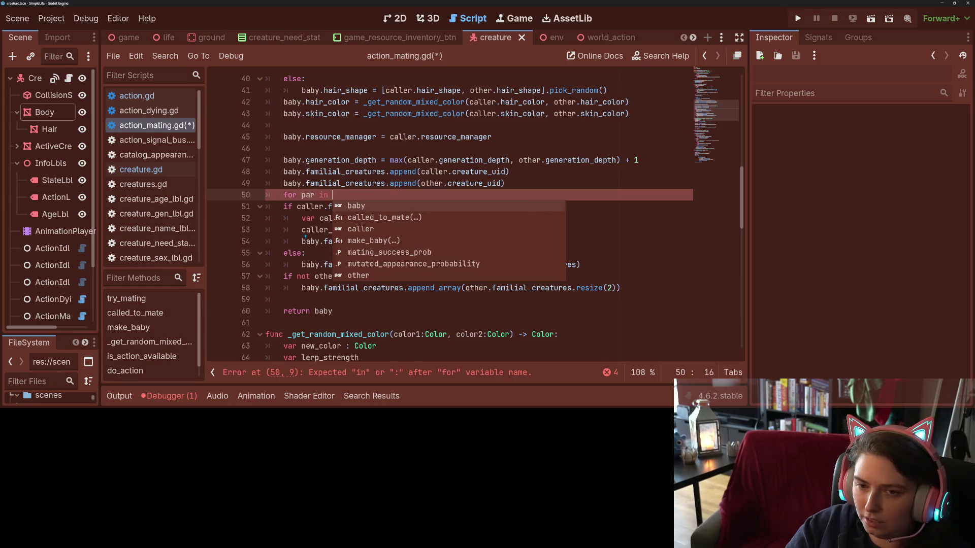
key("Left")
type("caller, ")
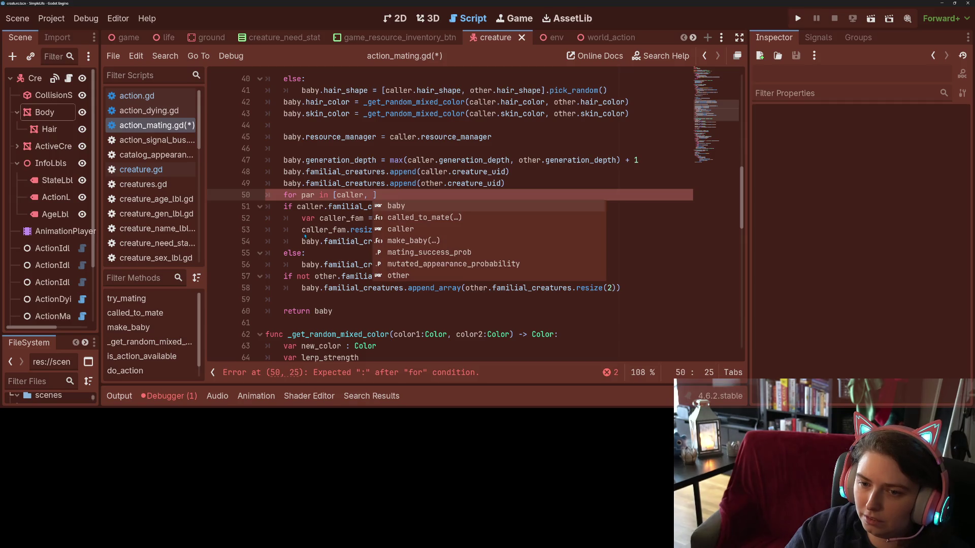
type("other")
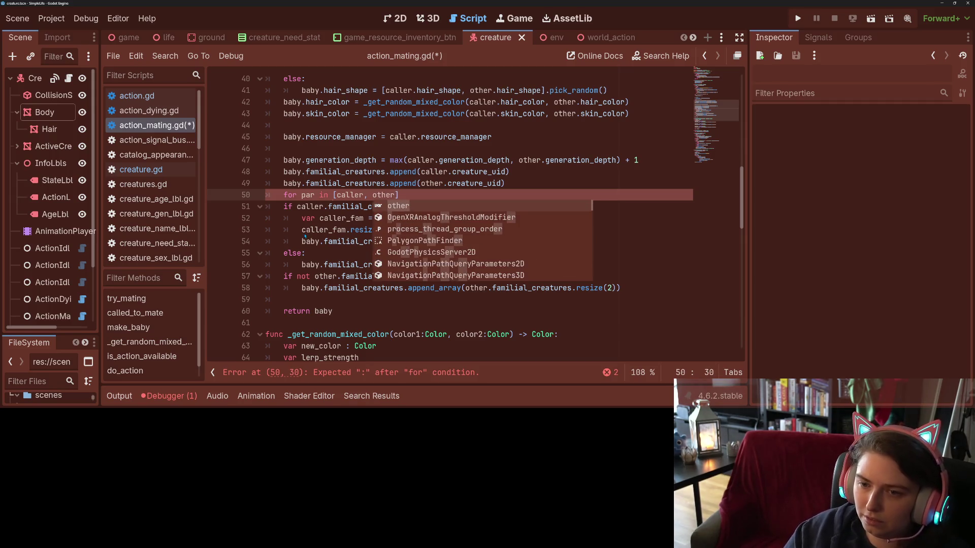
key("Right")
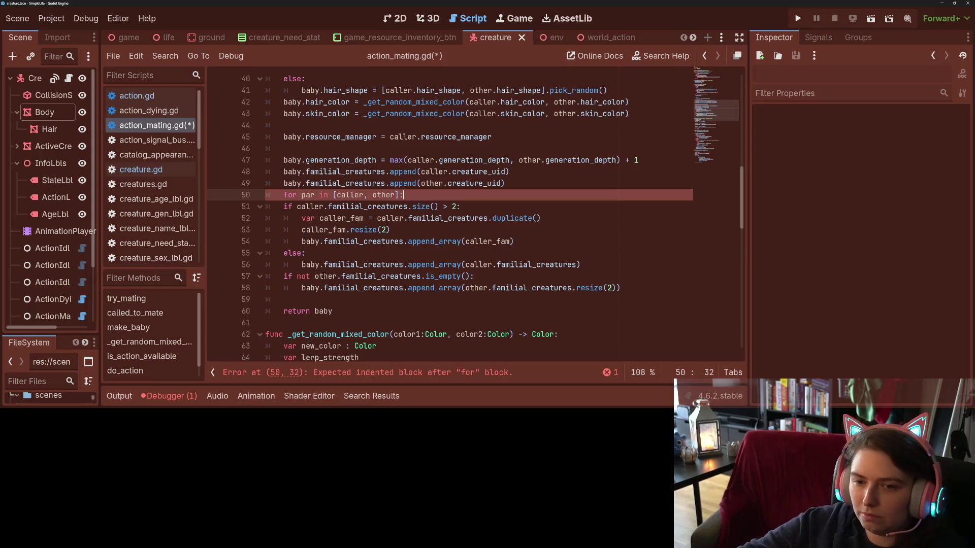
- Delete the separate other-parent check and indent the if/else block under the loop
left_click_drag(621, 288, 210, 274)
key("BackSpace")
key("BackSpace")
mouse_move(283, 206)
left_mouse_down()
mouse_move(508, 269)
mouse_move(598, 265)
left_mouse_up()
key("Tab")
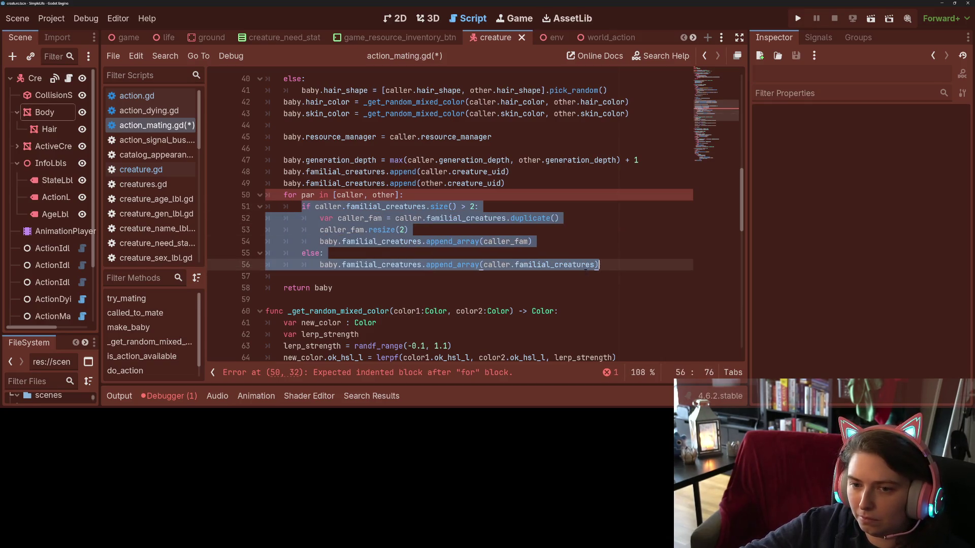
- Replace caller with par in the size check, trim line and else branch, and save
double_click(308, 195)
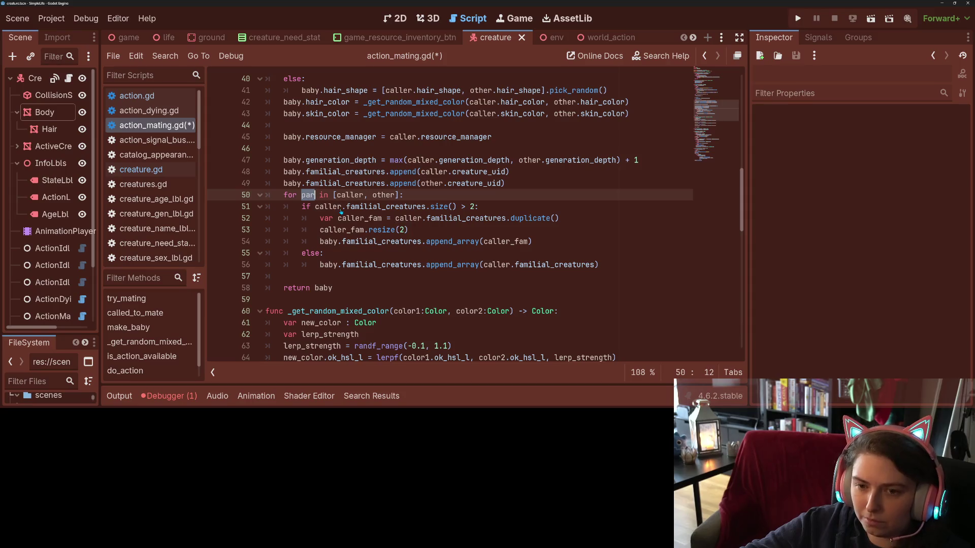
double_click(326, 207)
type("par")
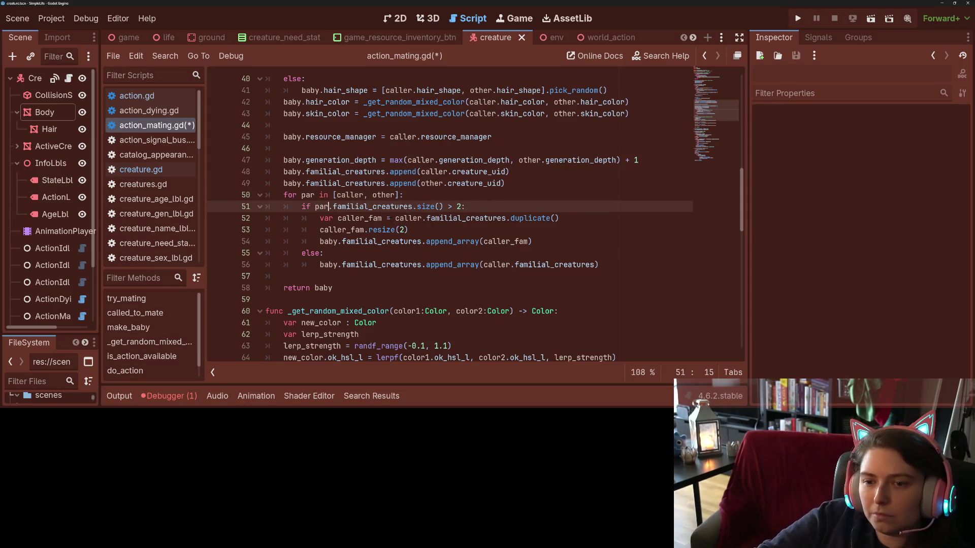
double_click(410, 218)
type("par")
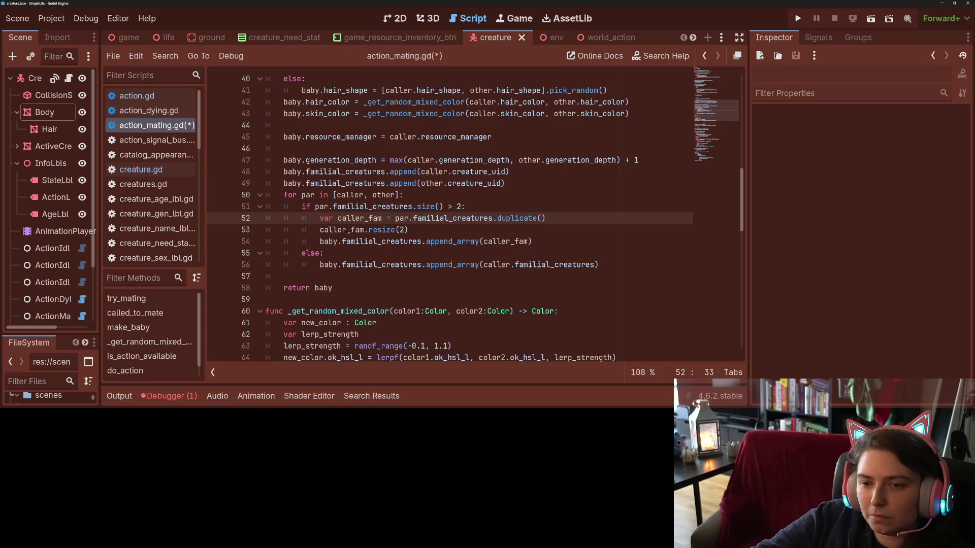
left_click(347, 229)
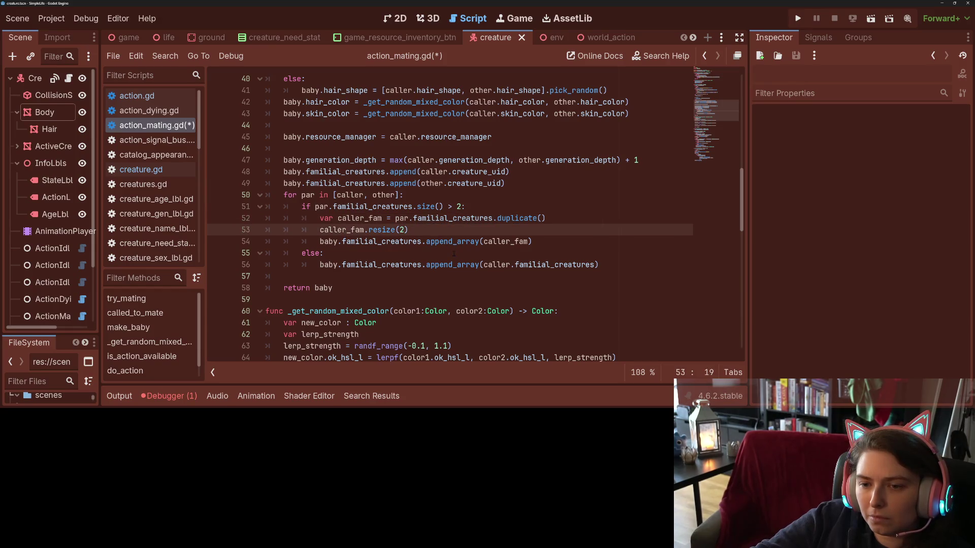
double_click(495, 264)
type("par")
left_click(588, 265)
key("ctrl+s")
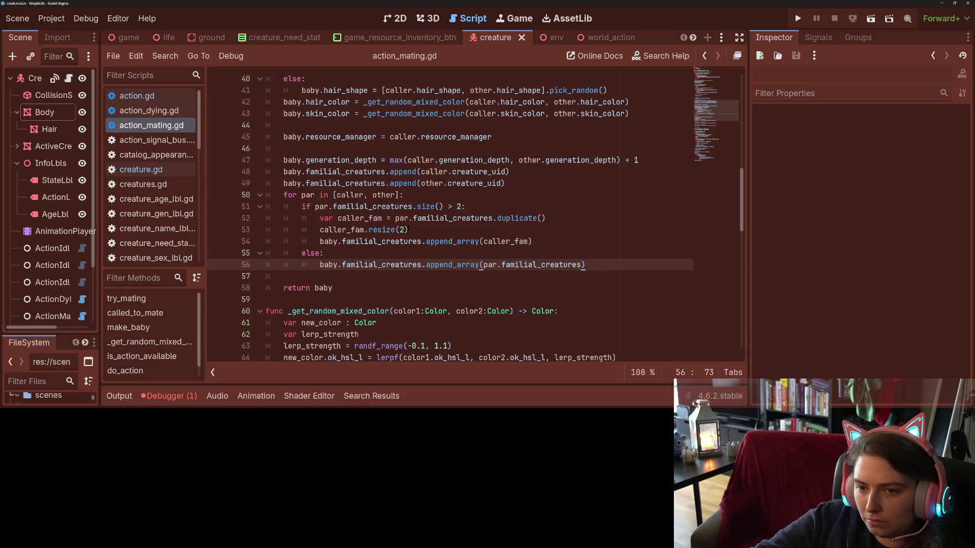
left_click(457, 206)
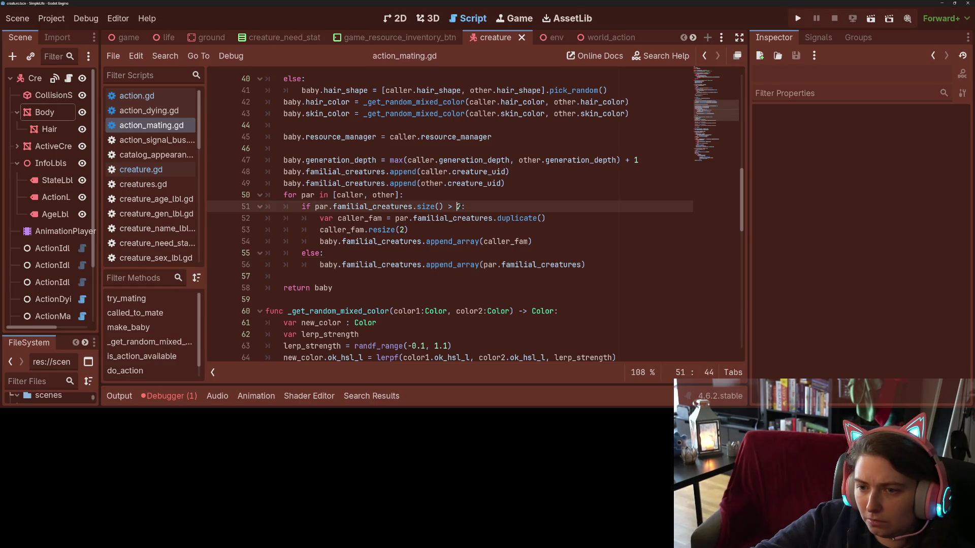
- Raise the family-size threshold and the resize amount from 2 to 3
key("Left")
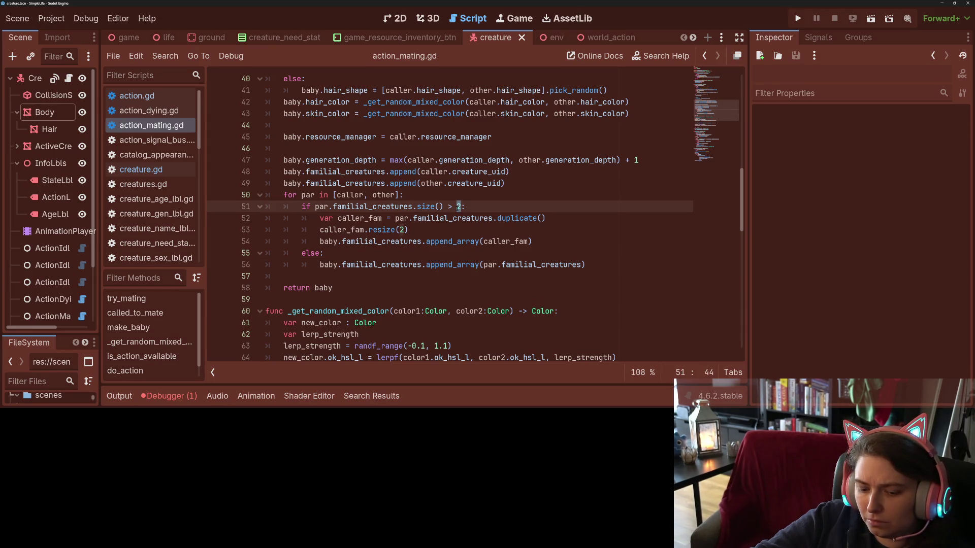
key("Delete")
type("3")
key("Down")
key("Down")
key("Left")
key("BackSpace")
type("3")
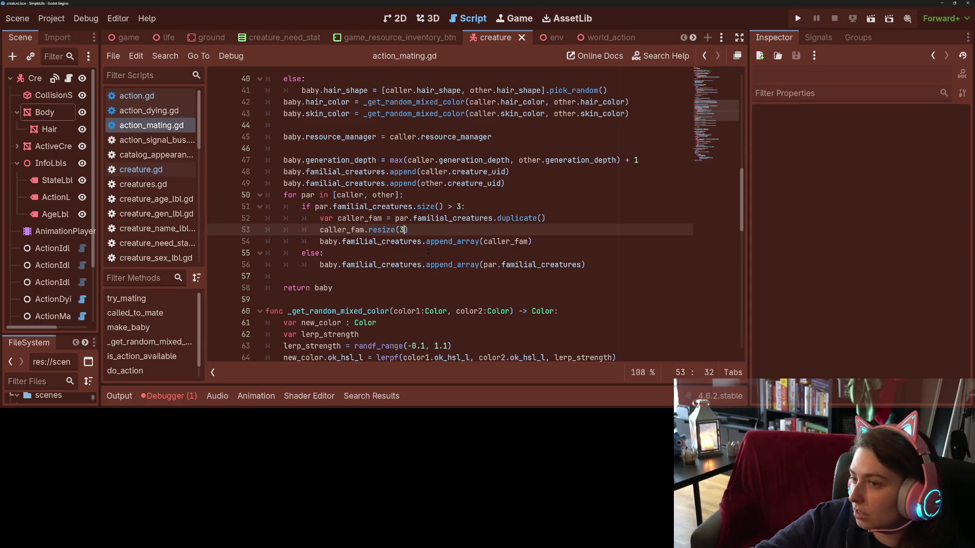
- Delete the two parent uid append lines, keeping the Creature._ready comment, and save action_mating.gd
left_click(428, 252)
left_click(396, 241)
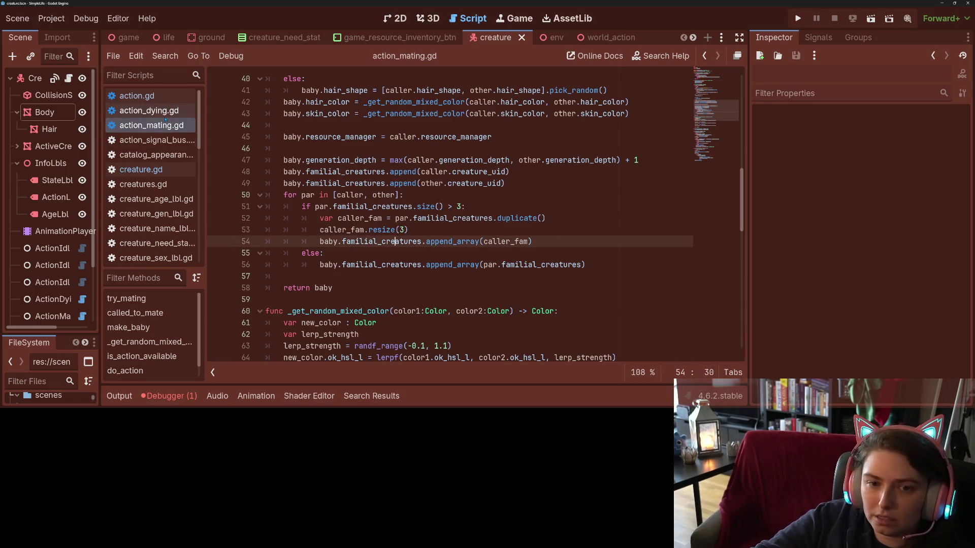
left_click(415, 229)
type("#self is added to front of list")
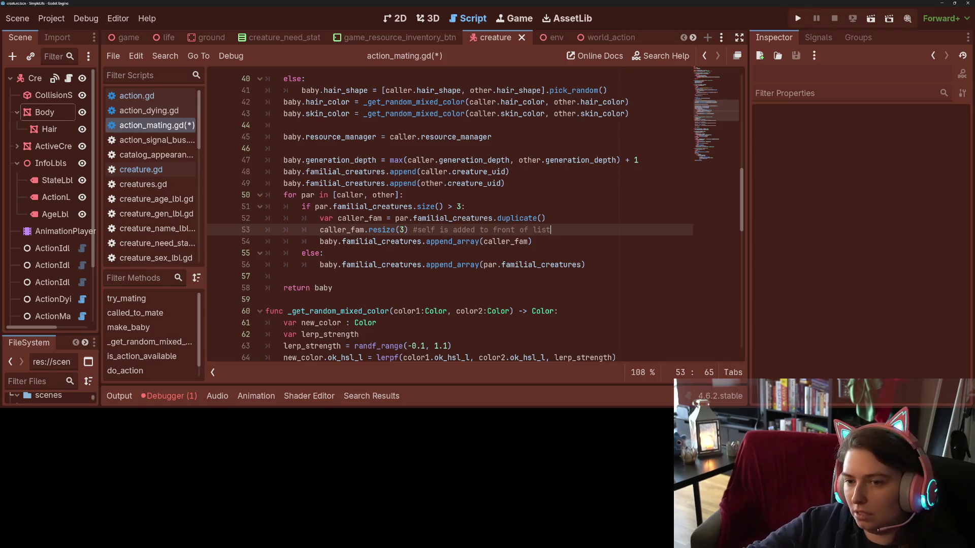
mouse_move(518, 178)
left_mouse_down()
mouse_move(386, 184)
mouse_move(266, 172)
left_mouse_up()
key("BackSpace")
key("BackSpace")
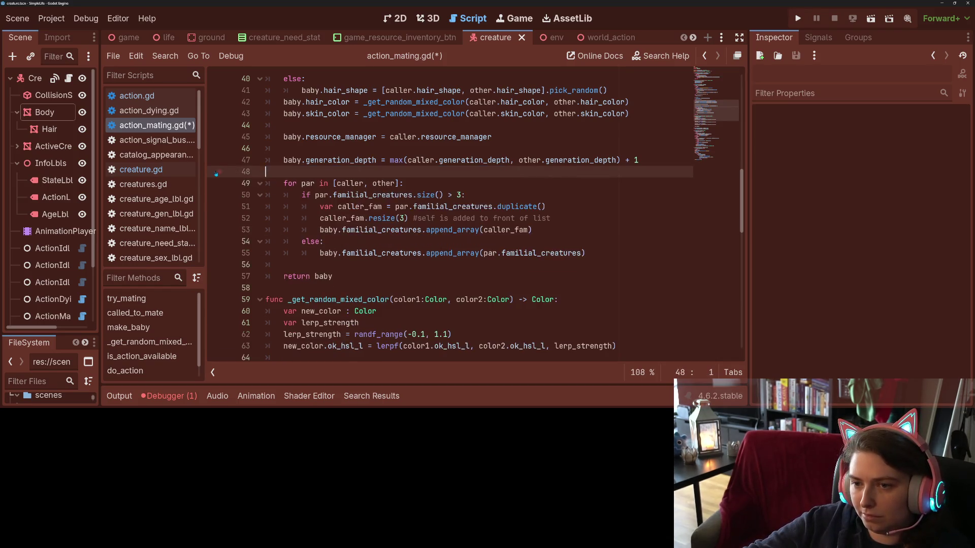
left_click(572, 207)
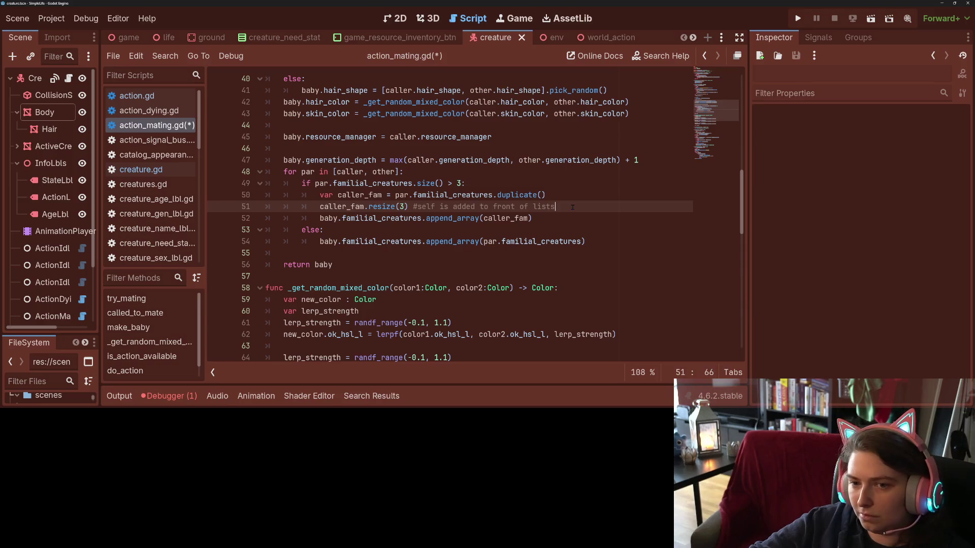
key("ctrl+s")
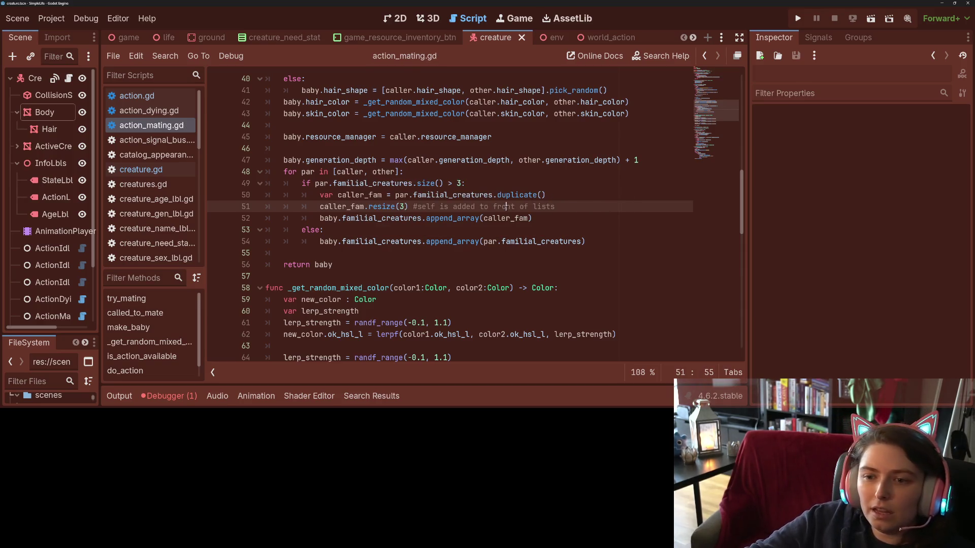
left_click(566, 213)
left_click(570, 204)
type("in Creature._ready")
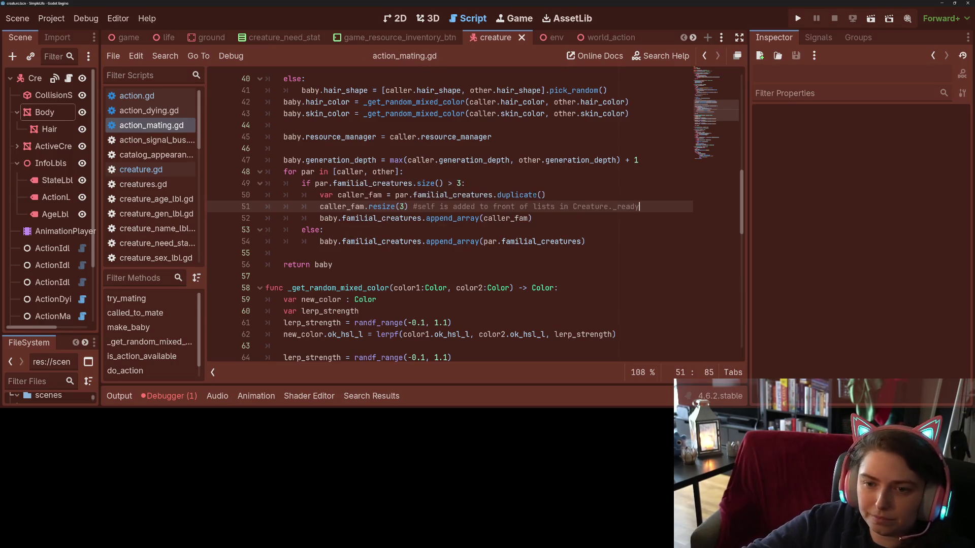
- Open creature.gd at its _ready function header
left_click(141, 170)
left_click(368, 183)
left_click(371, 172)
- Insert `familial_creatures.push_front(creature_uid)` as _ready's first line and save creature.gd
key("Return")
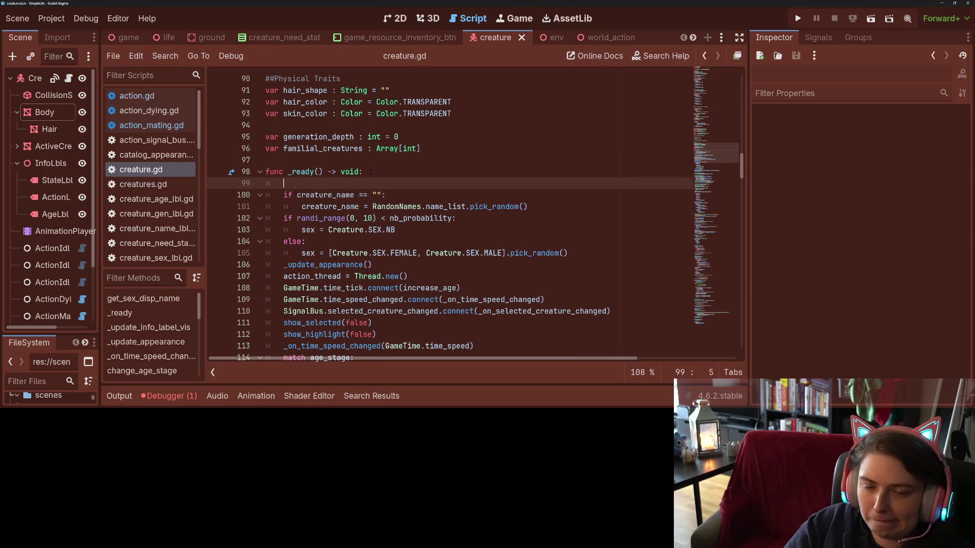
type("fa")
key("Return")
type(".push_f")
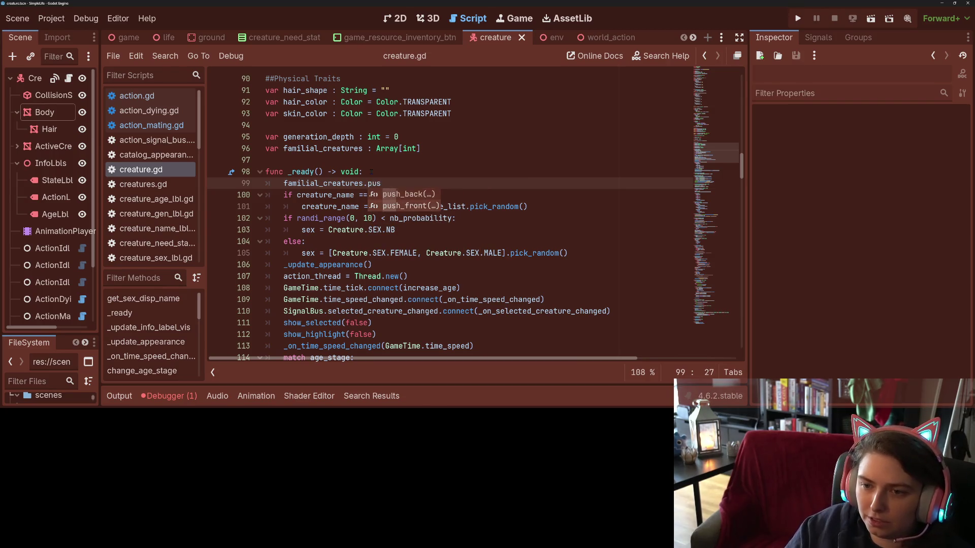
key("Return")
type("aa")
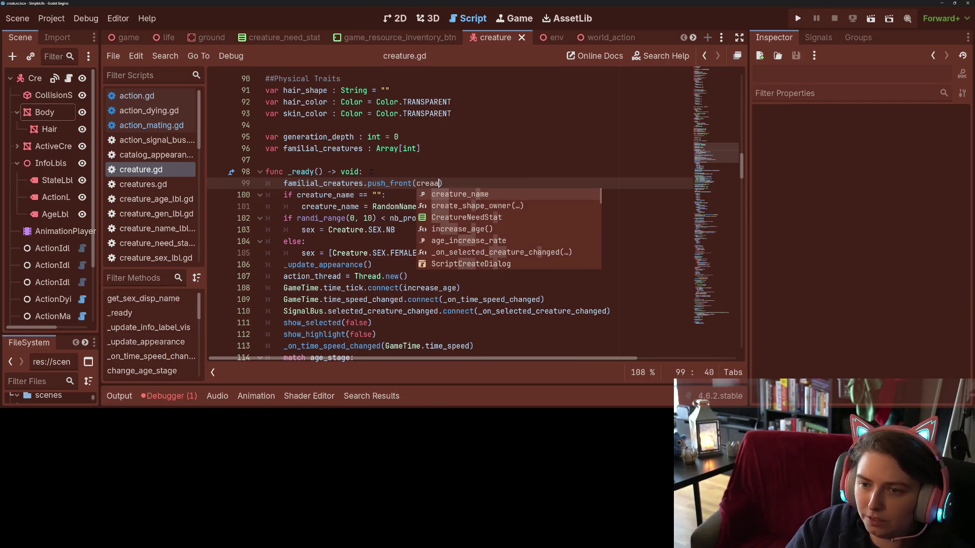
key("BackSpace")
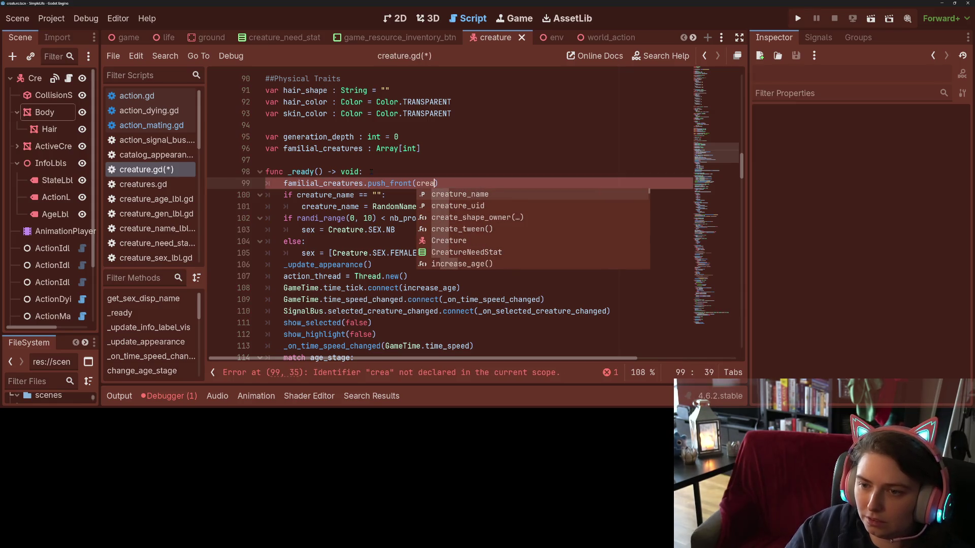
key("Return")
key("ctrl+s")
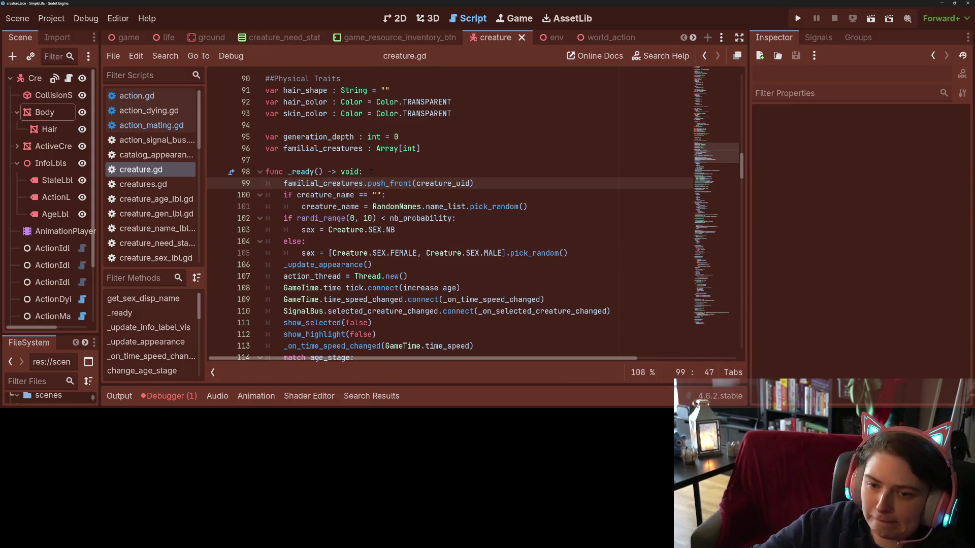
left_click(371, 172)
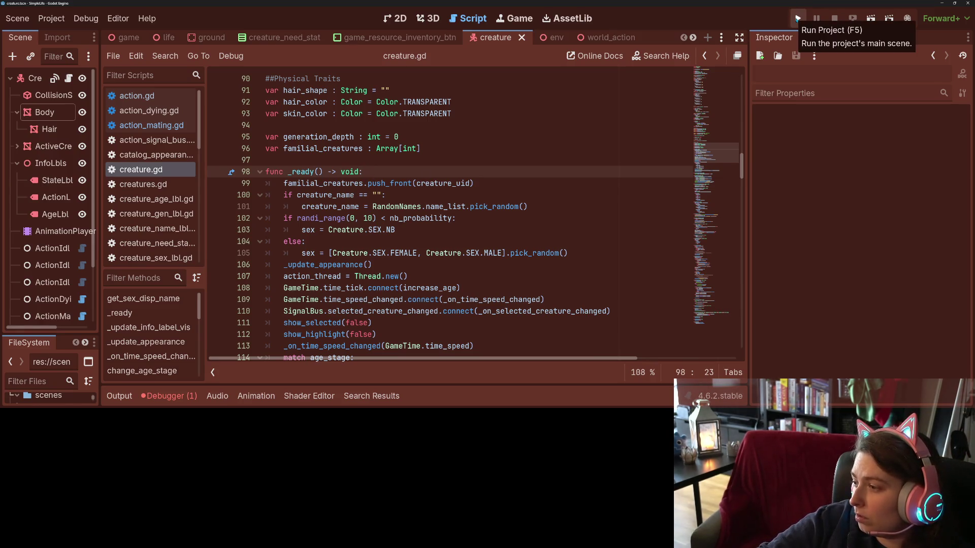
- Run the project and select a live creature in the Remote scene tree
left_click(797, 19)
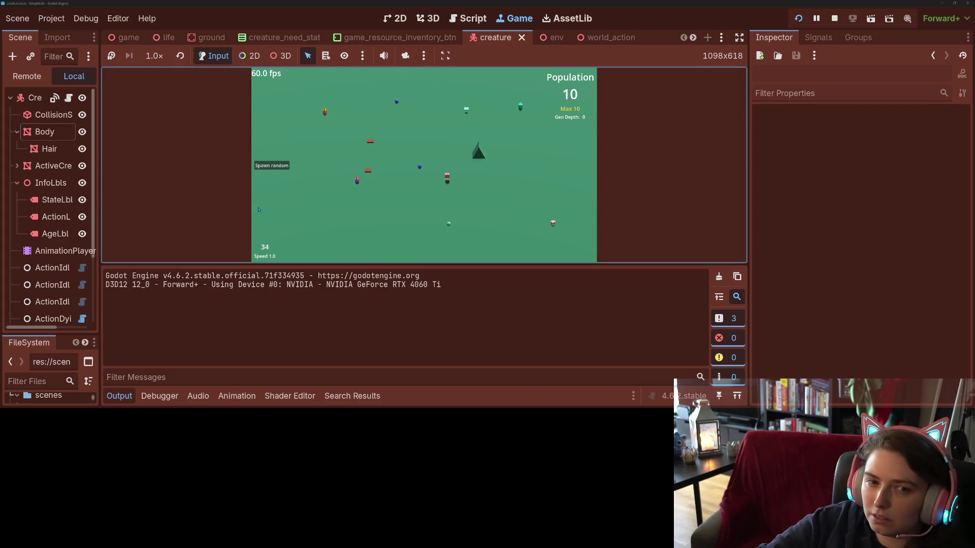
left_click(27, 76)
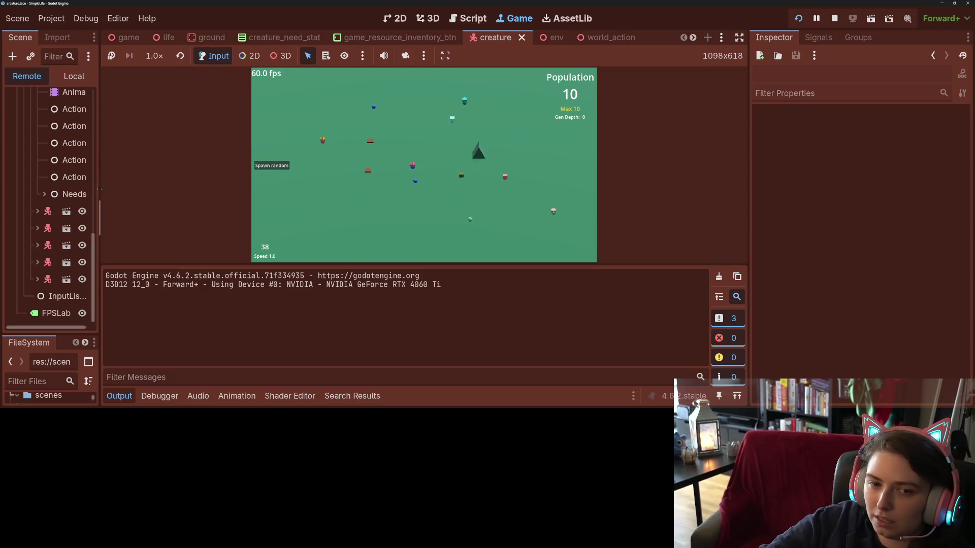
left_click_drag(99, 192, 204, 203)
left_click(100, 219)
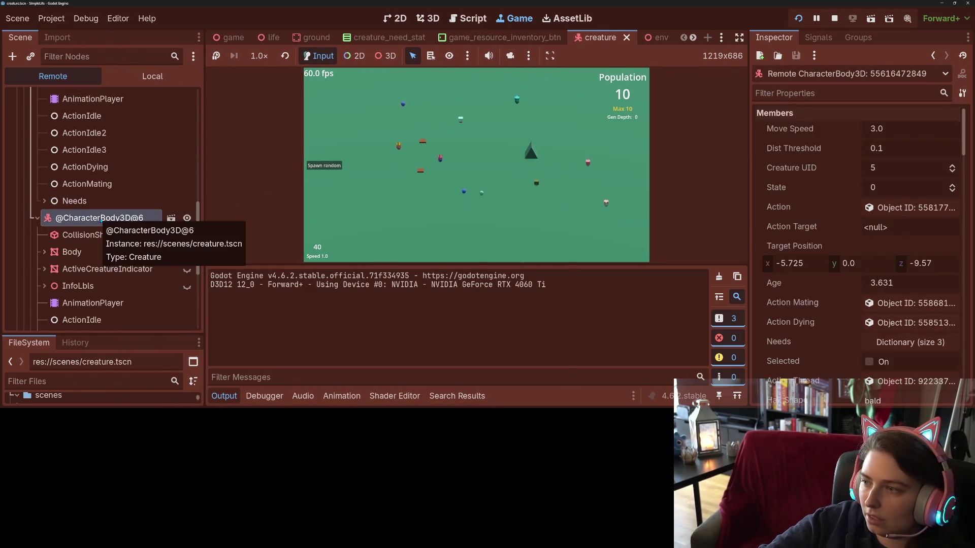
- Expand the creature's Familial Creatures array, confirming it holds only its own UID, 5
scroll(807, 288, "down", 3)
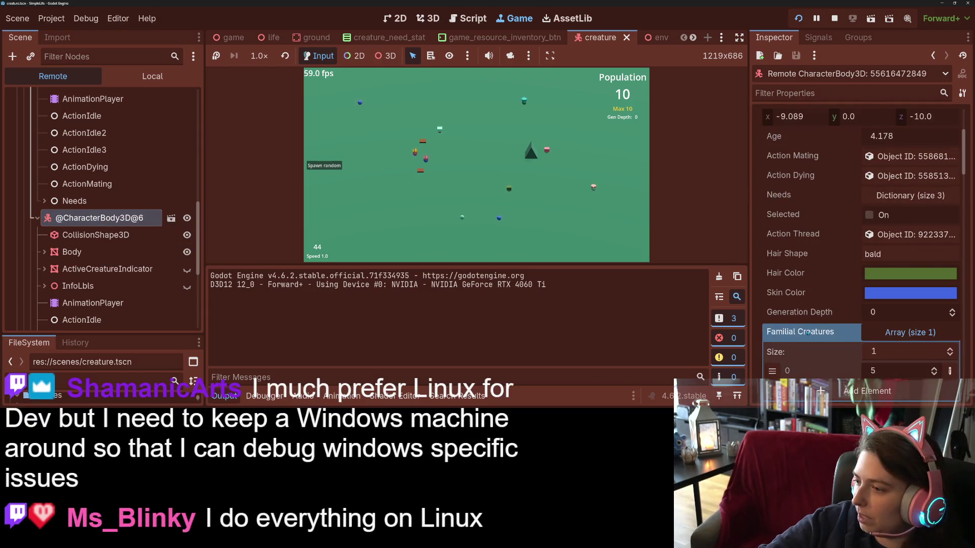
left_click(893, 336)
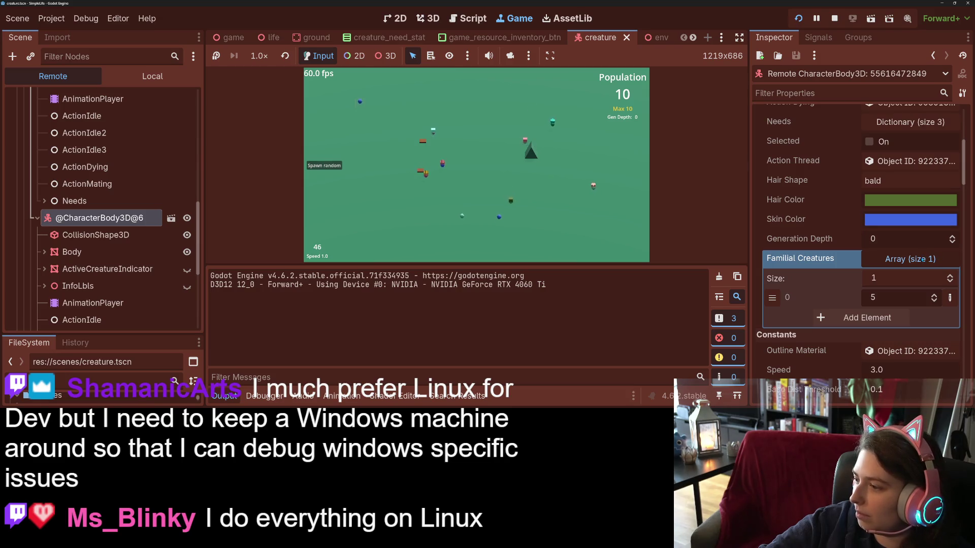
scroll(923, 259, "up", 5)
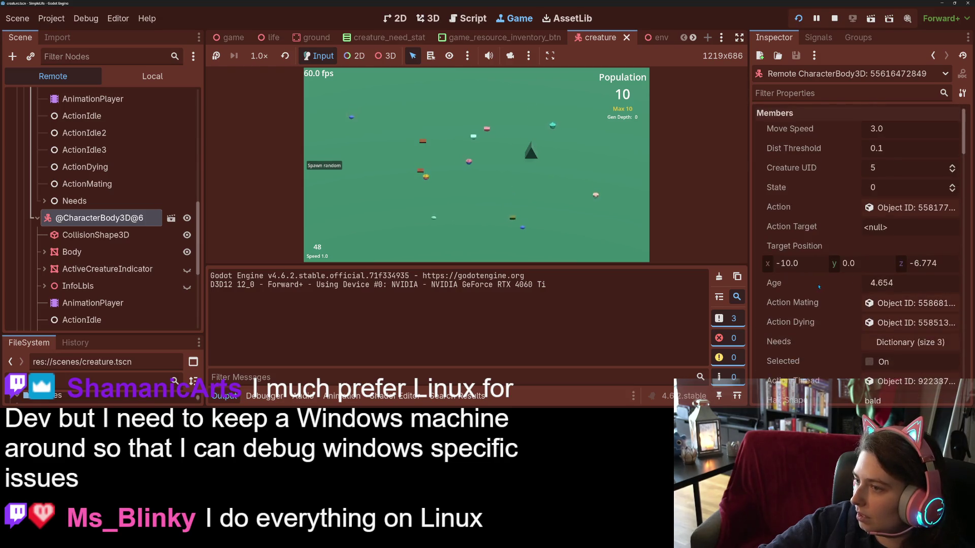
scroll(894, 269, "down", 6)
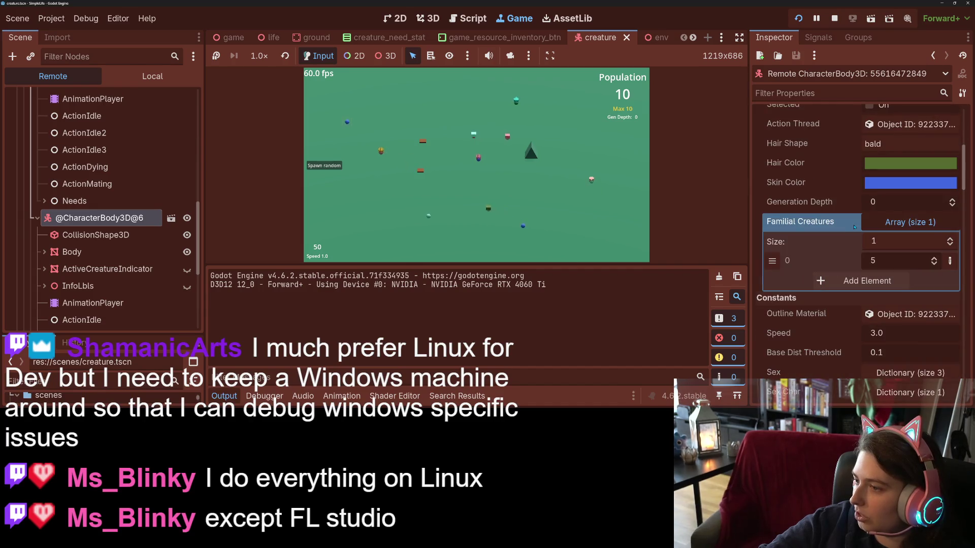
scroll(821, 242, "up", 1)
scroll(821, 242, "up", 5)
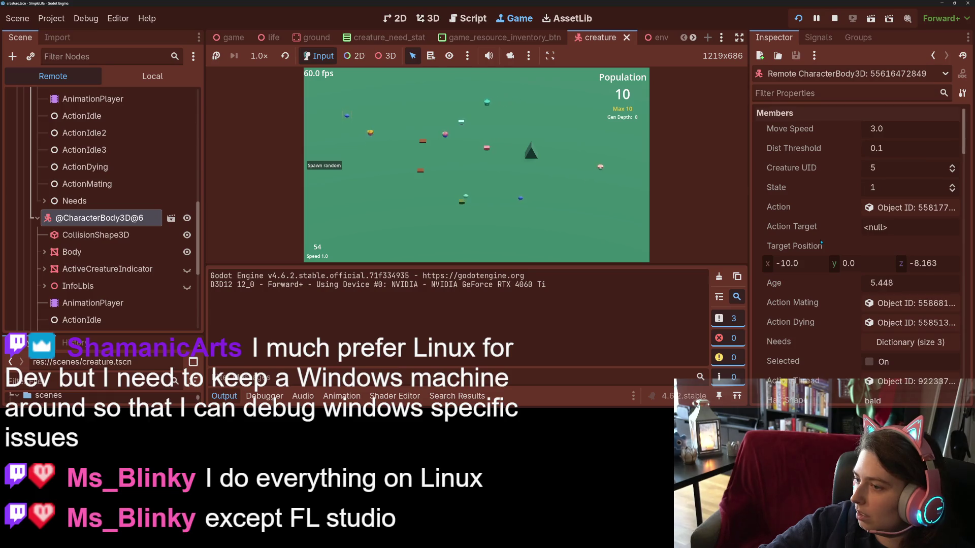
scroll(821, 242, "down", 2)
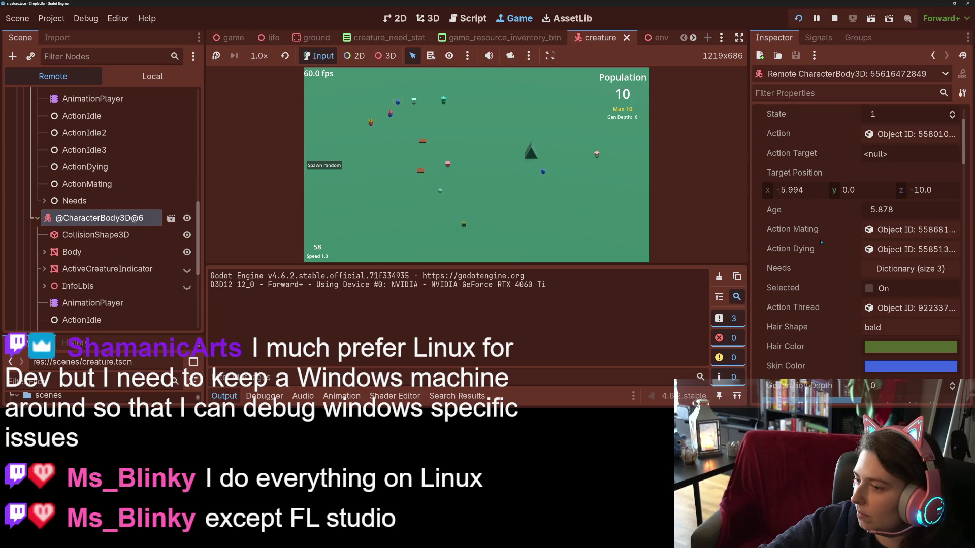
scroll(821, 242, "down", 2)
scroll(822, 242, "up", 4)
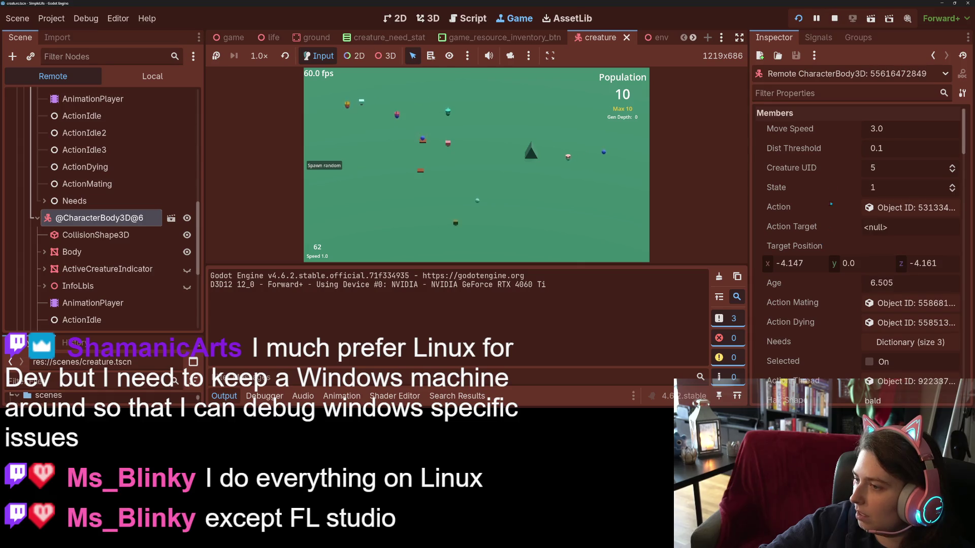
scroll(821, 242, "down", 7)
left_click(920, 230)
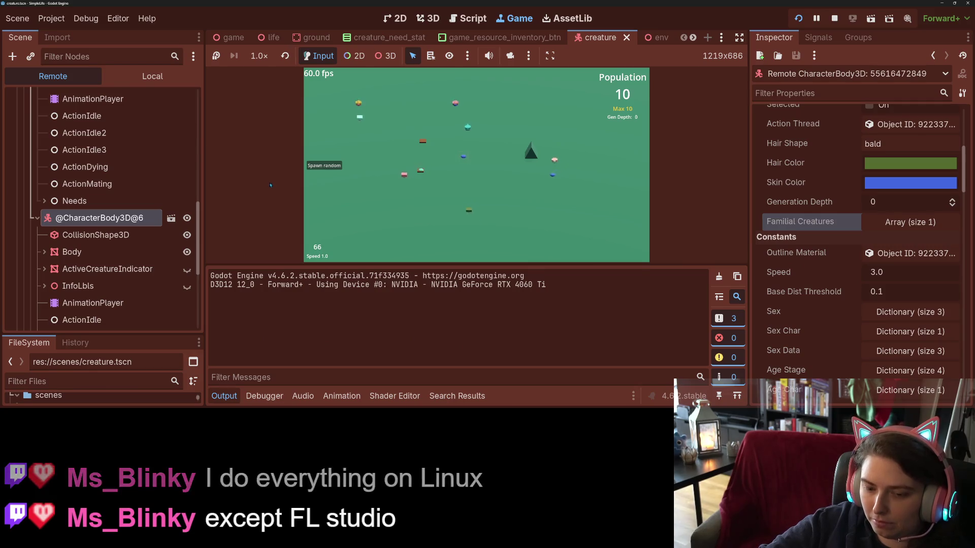
left_click(311, 209)
- Spawn random creatures and food three times and run the simulation mostly at 4x speed
key("4")
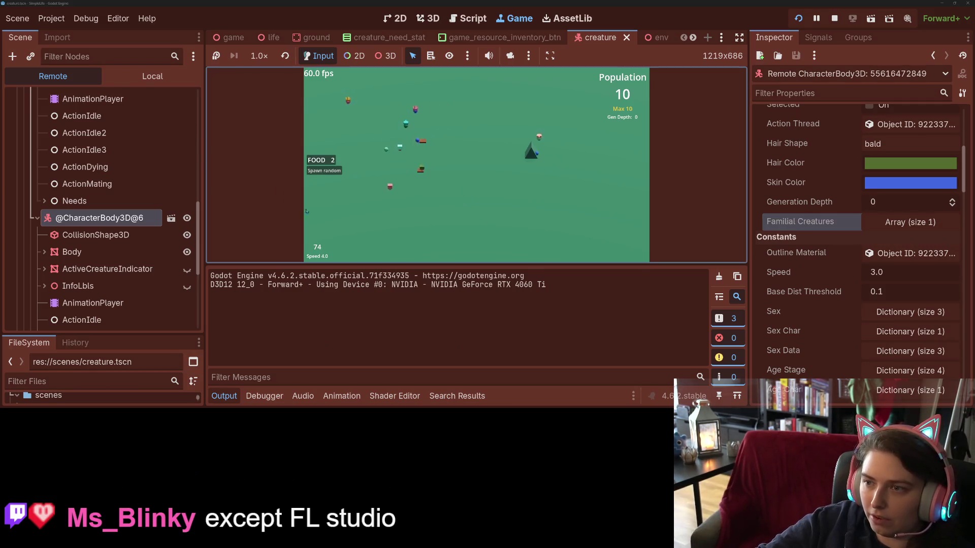
left_click(334, 172)
left_click(334, 171)
left_click(334, 175)
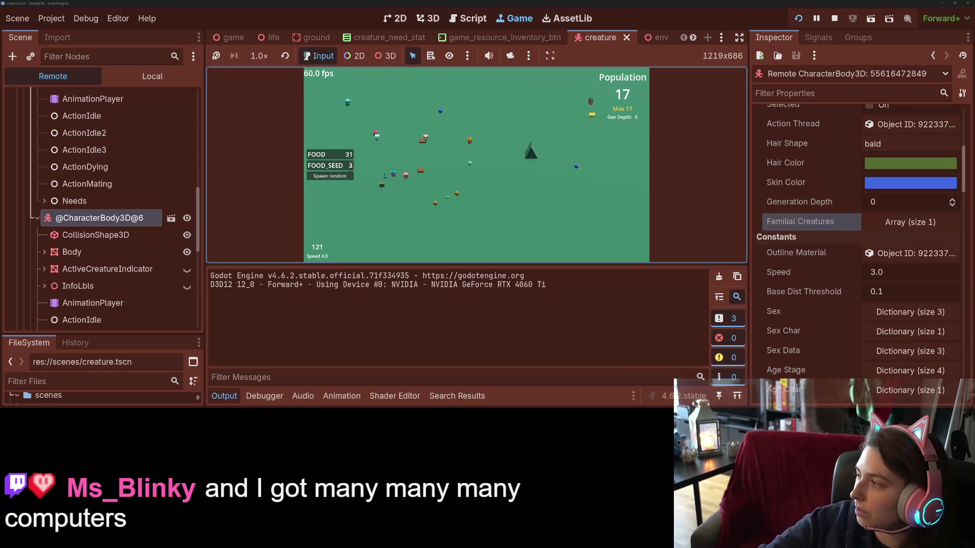
key("1")
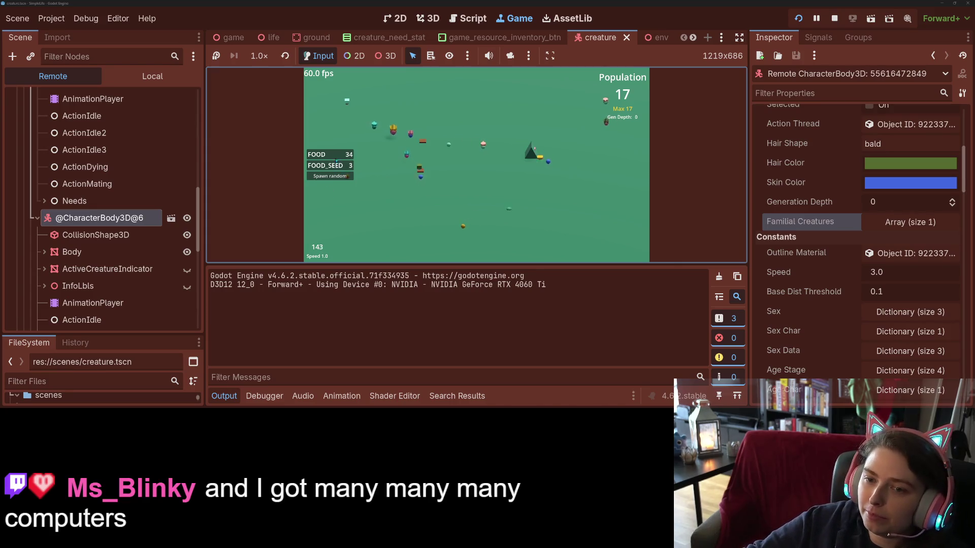
key("4")
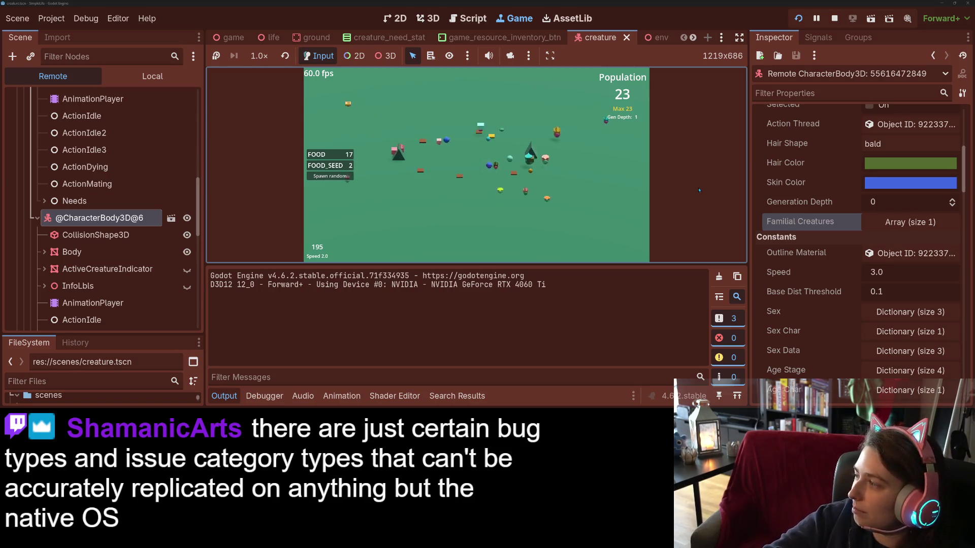
key("equal")
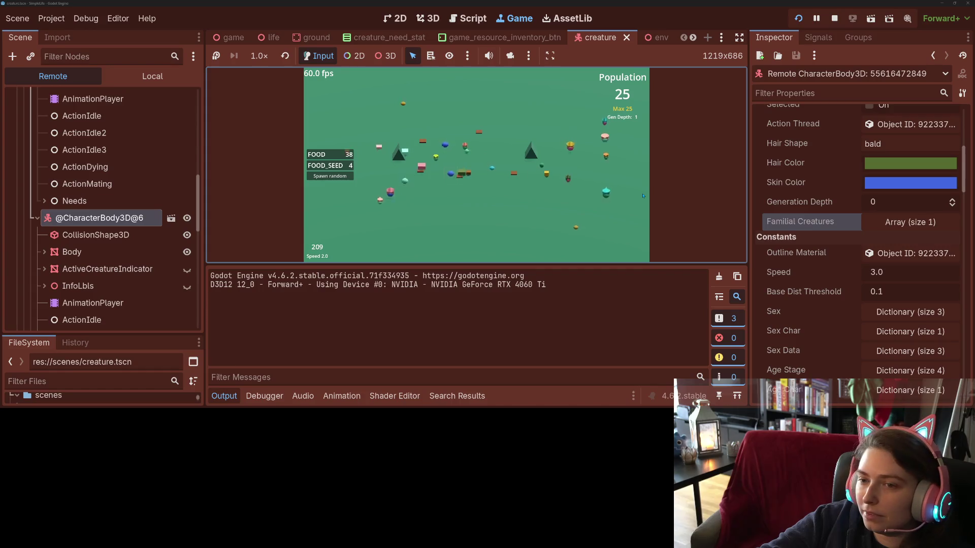
key("equal")
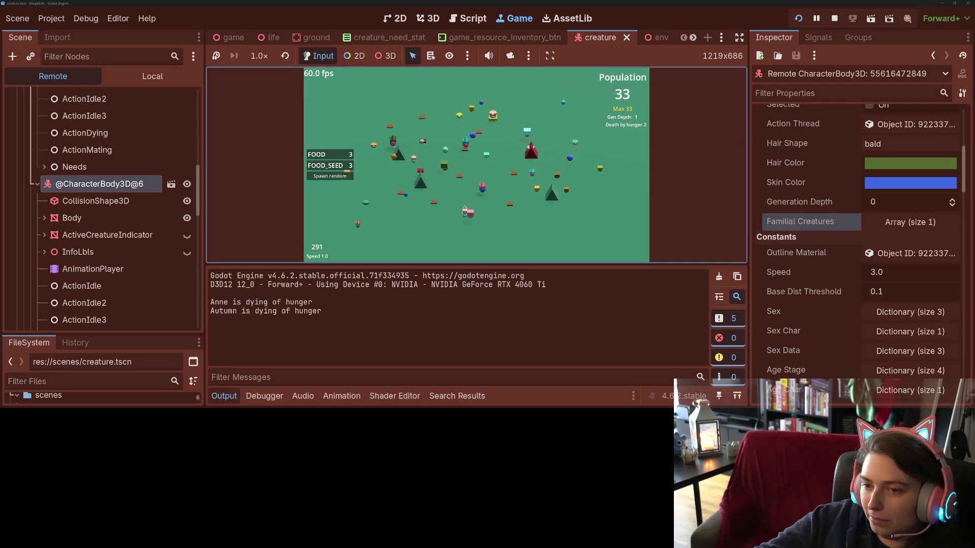
- Highlight the shared id 3 in two parents' family lists in Output, then set speed 4x
left_click(463, 220)
left_click(487, 231)
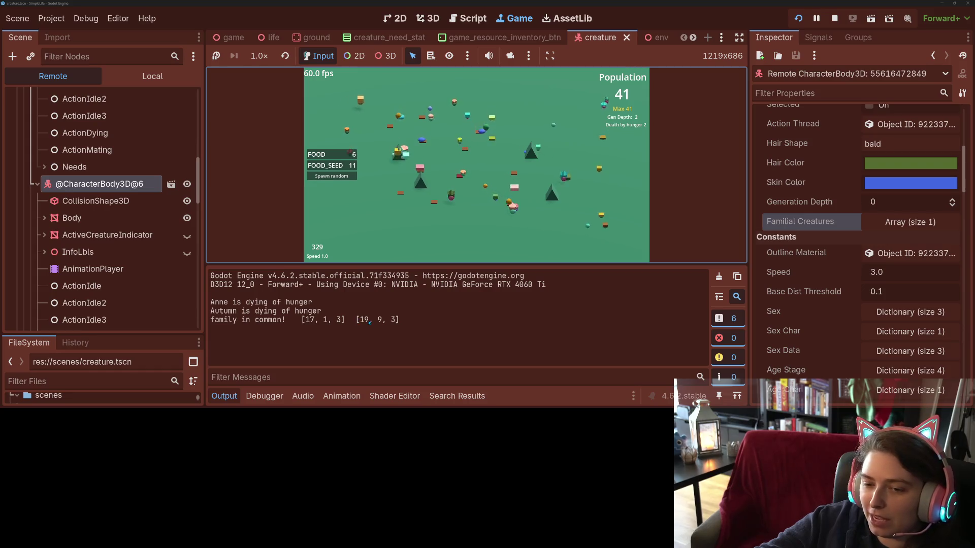
double_click(339, 319)
double_click(391, 319)
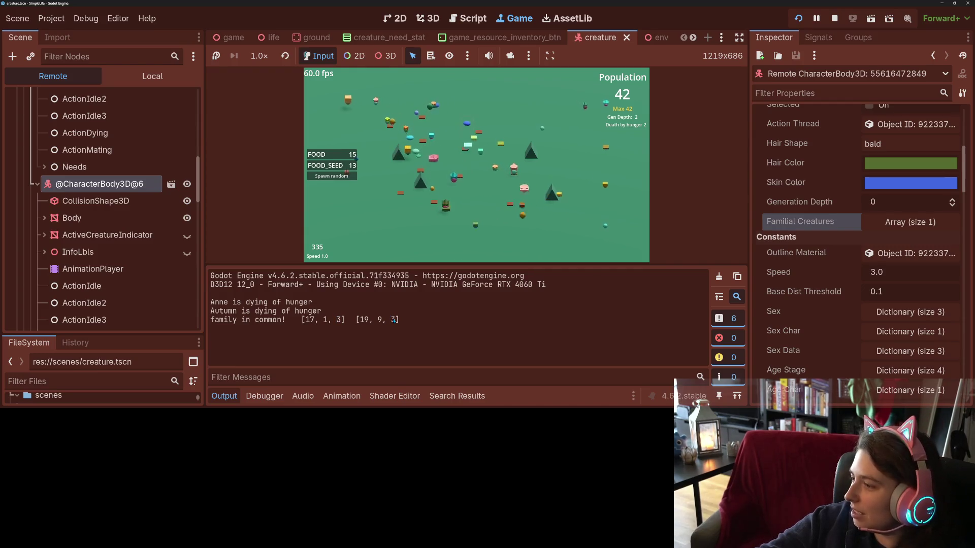
left_click(367, 235)
key("4")
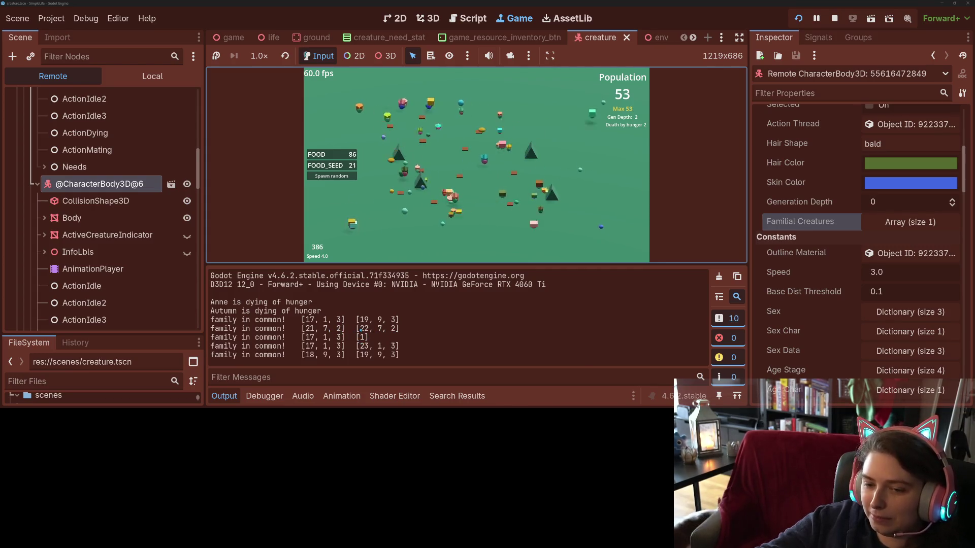
- Toggle the simulation between 1x and 4x speed, finishing at 1x
left_click(265, 148)
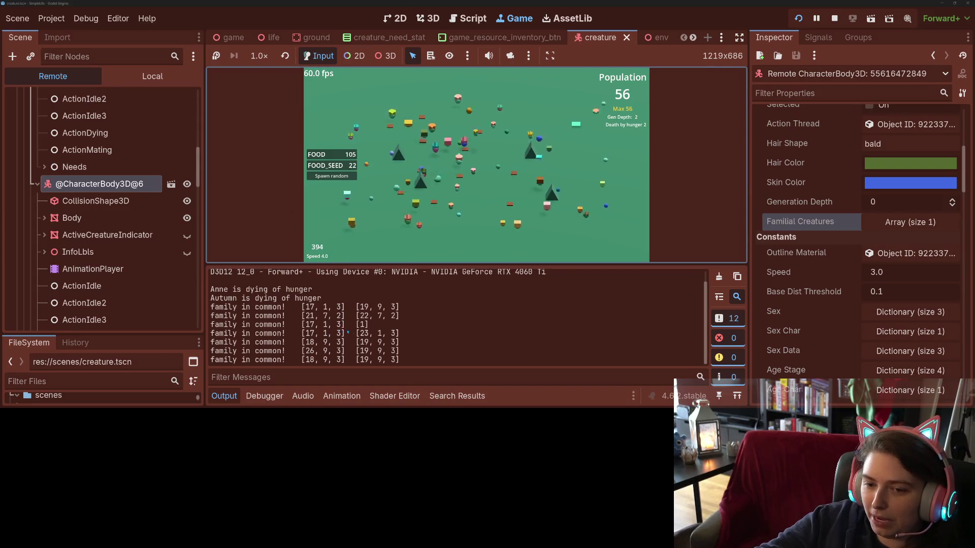
key("1")
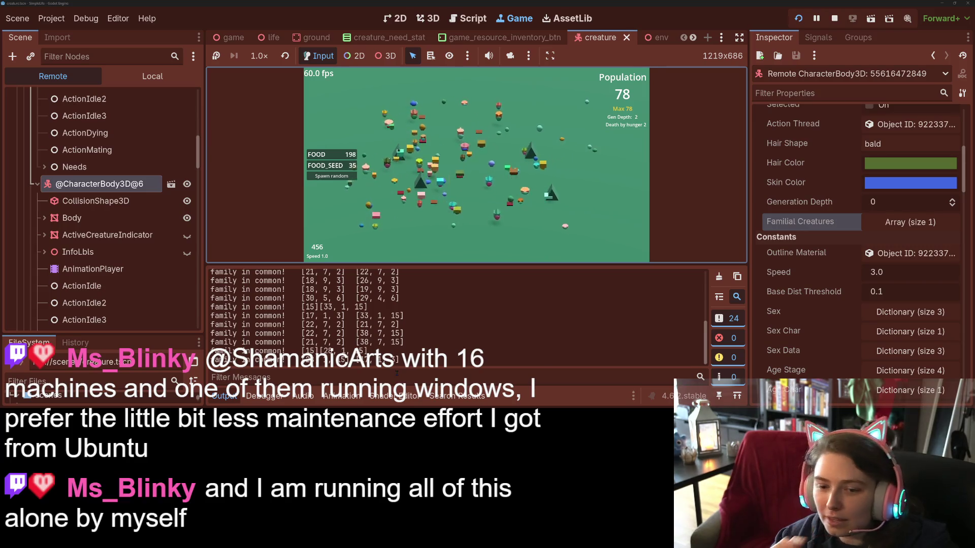
left_click(326, 335)
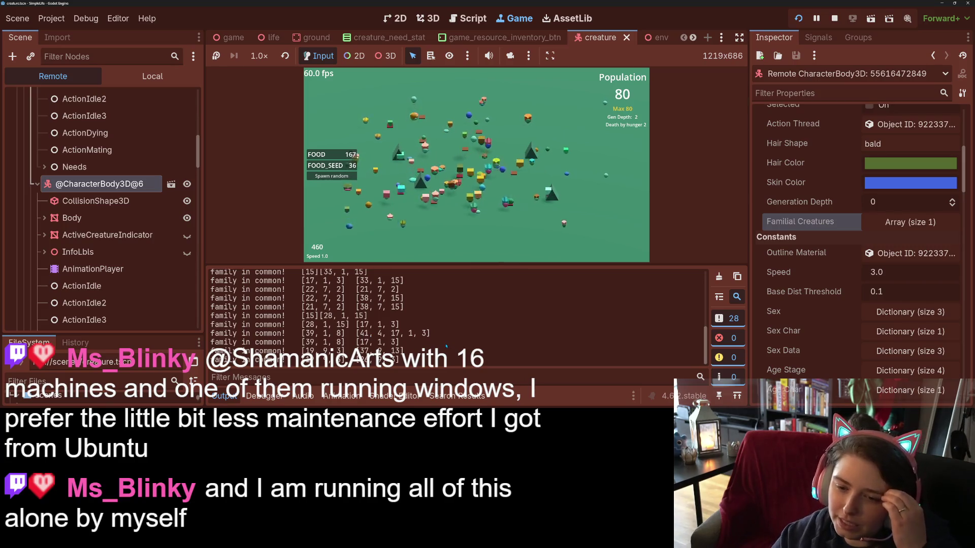
left_click(541, 217)
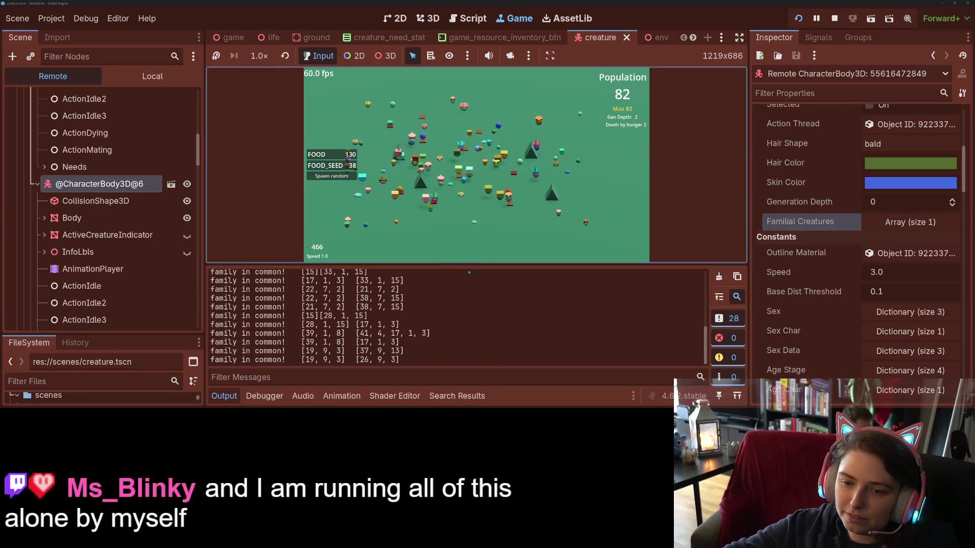
key("4")
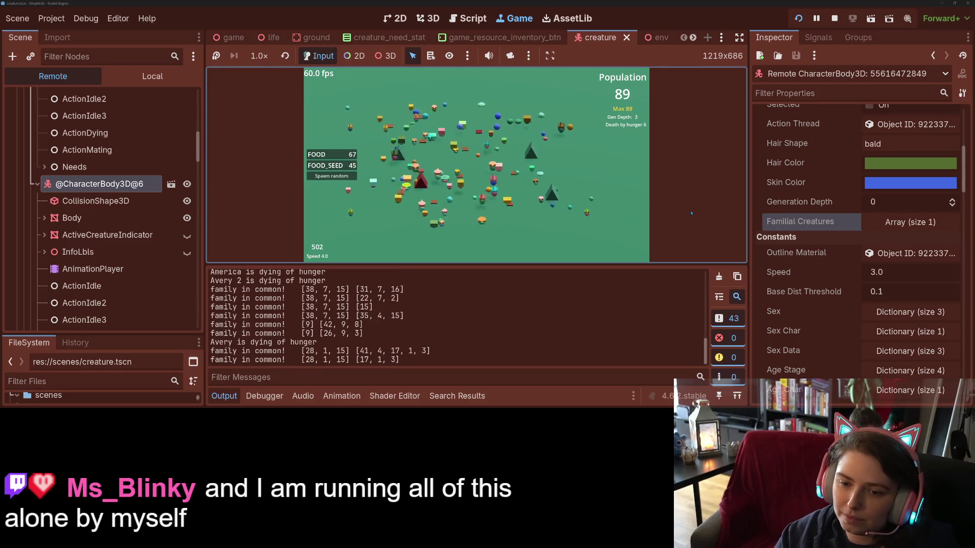
key("1")
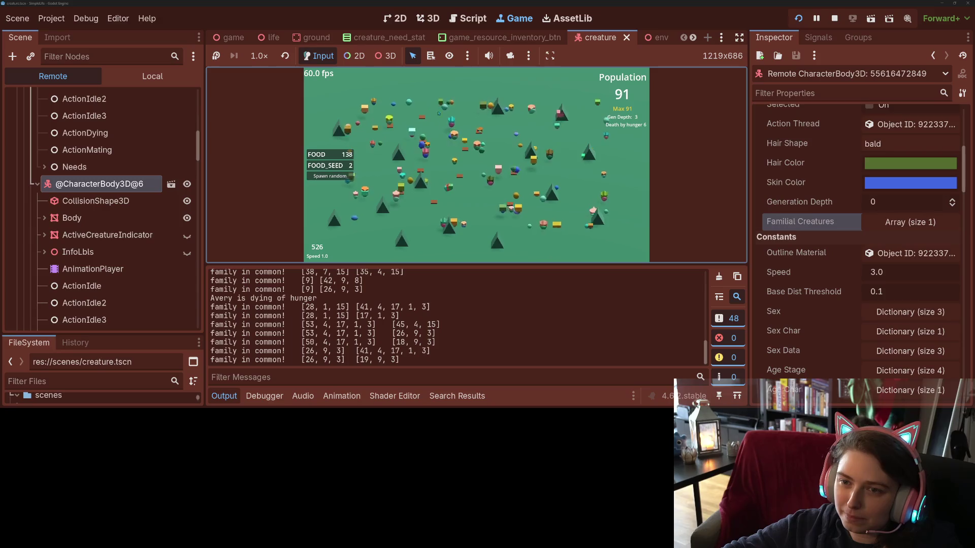
- Switch to 4x and back to 1x, scrolling up through the Output log's shared-family lines
key("4")
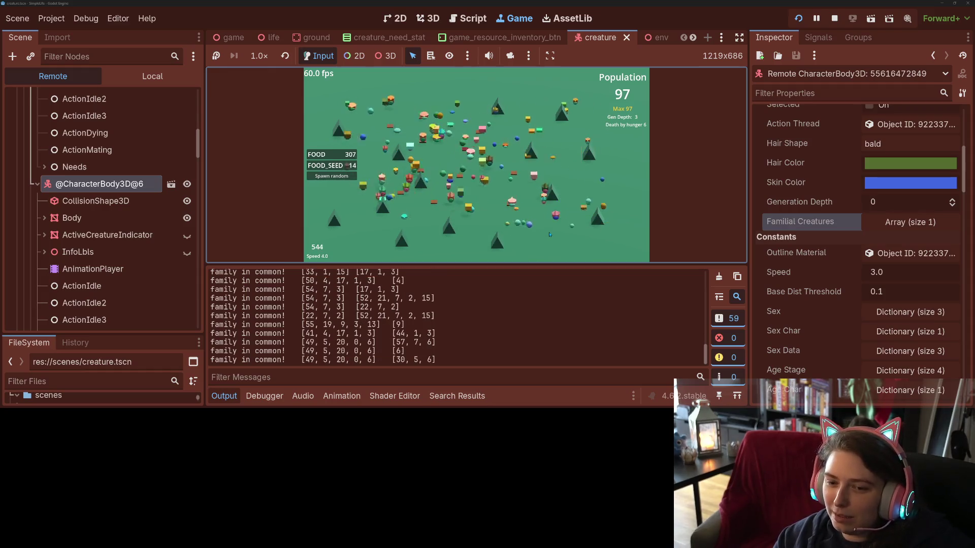
key("1")
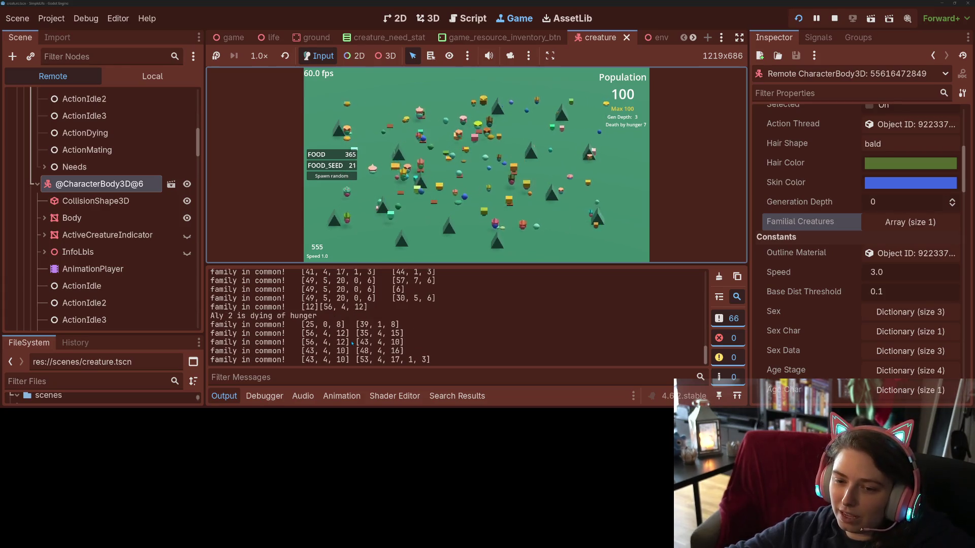
scroll(352, 314, "up", 1)
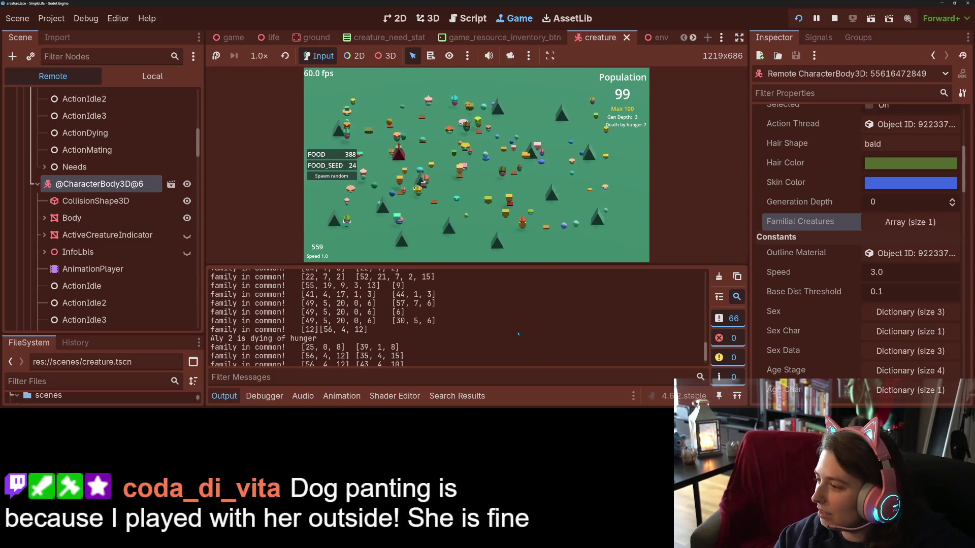
left_click(622, 176)
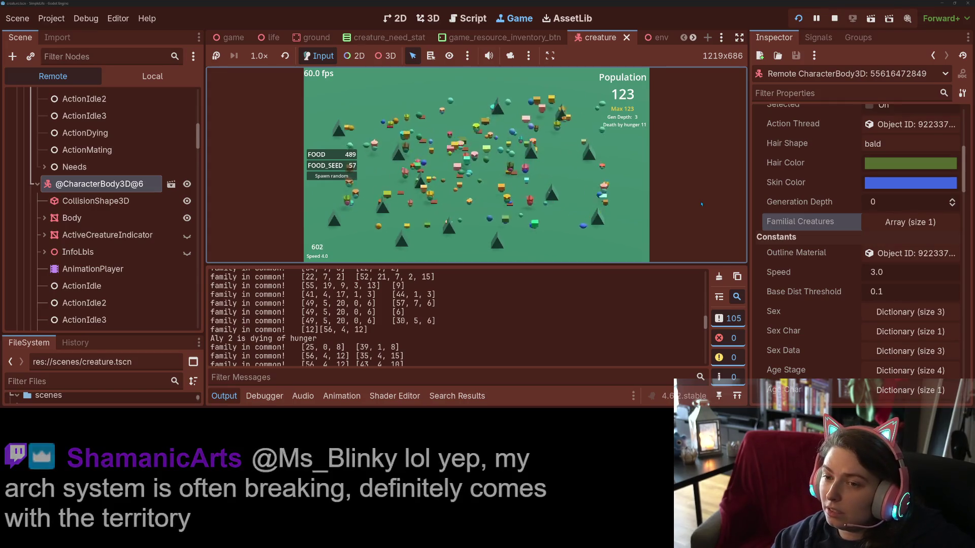
key("1")
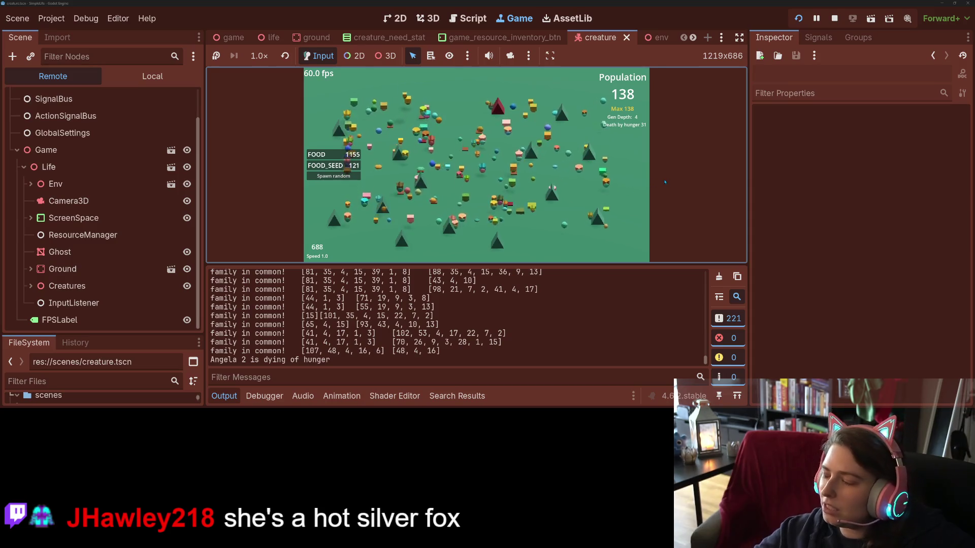
- Cycle the simulation speed among 1x, 4x and 16x, ending back at normal speed
key("4")
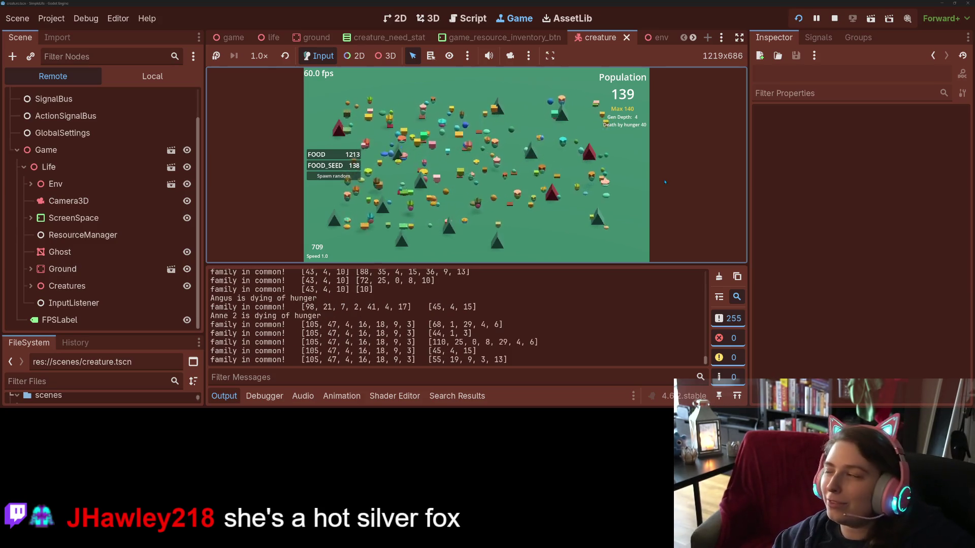
key("4")
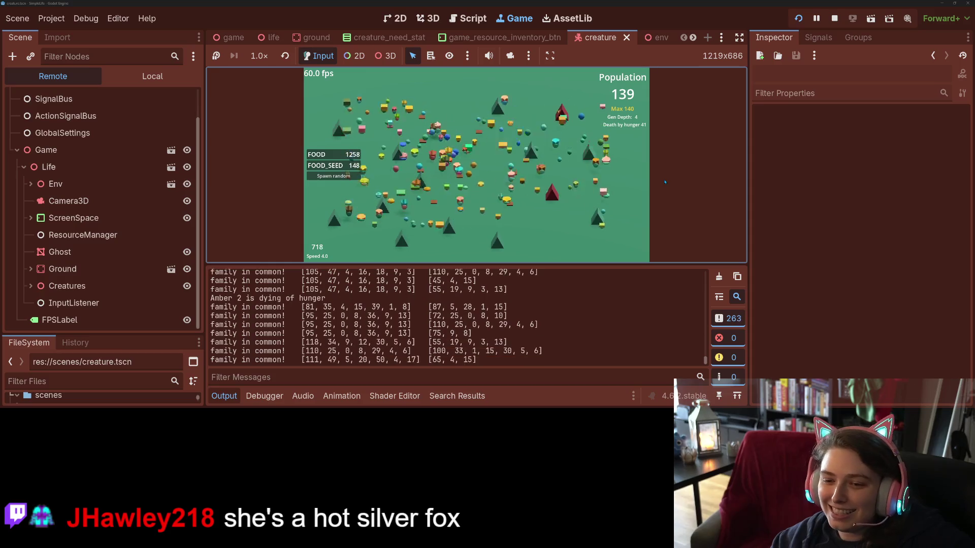
key("1")
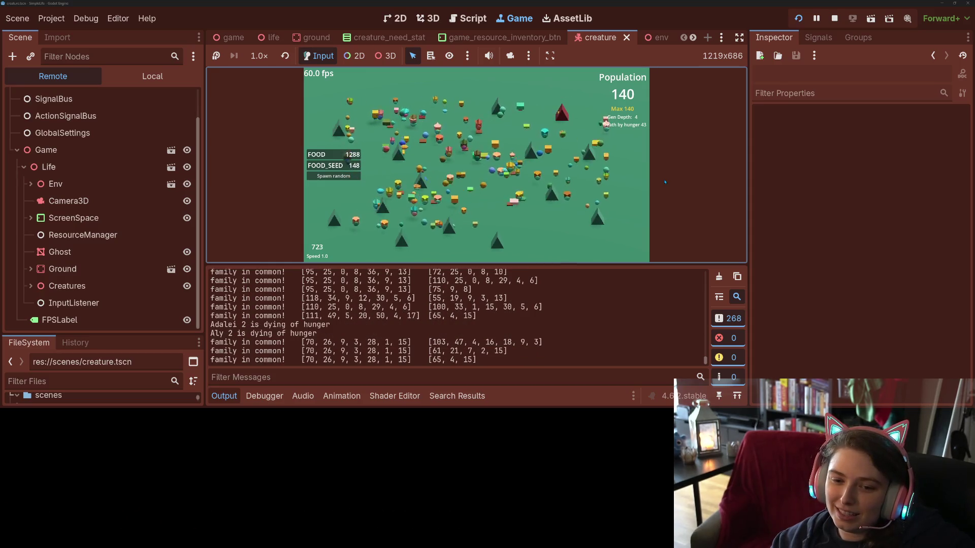
key("4")
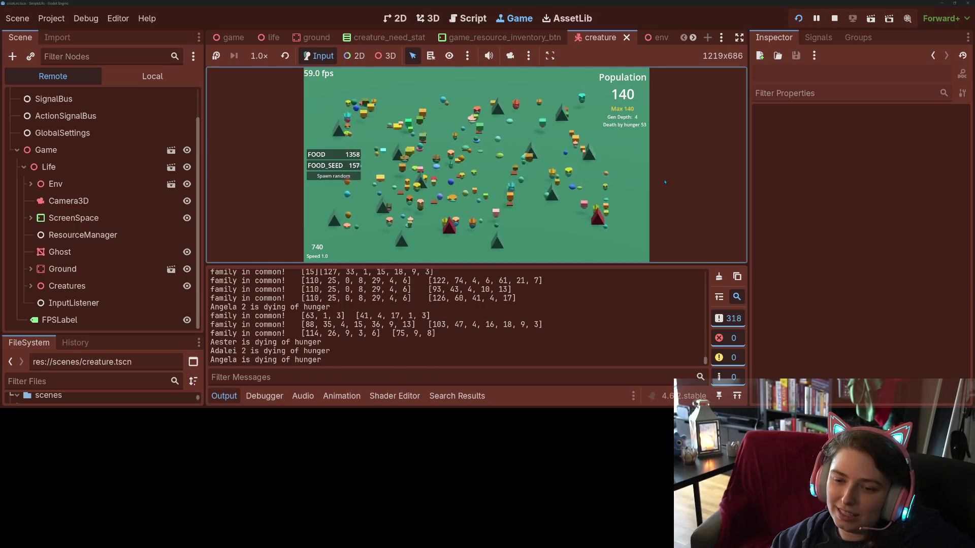
key("4")
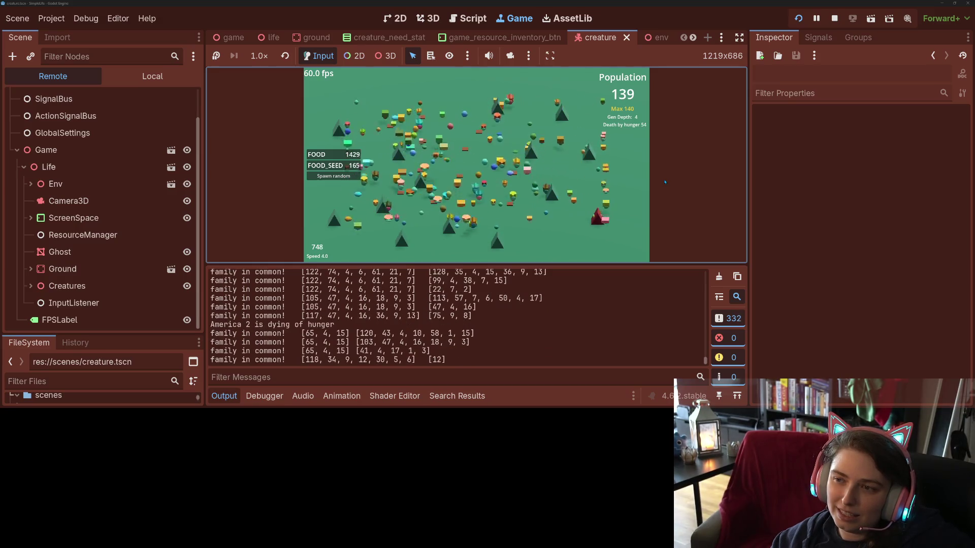
key("5")
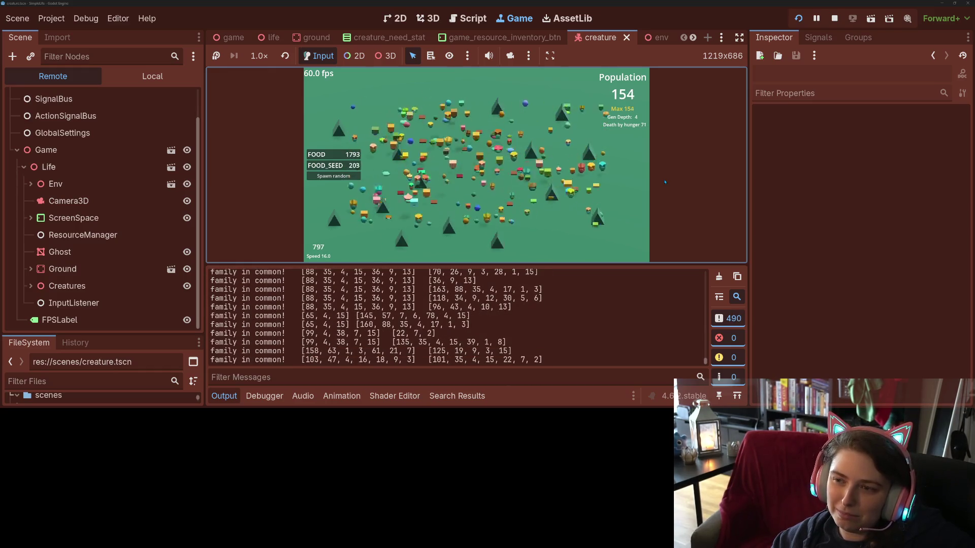
key("4")
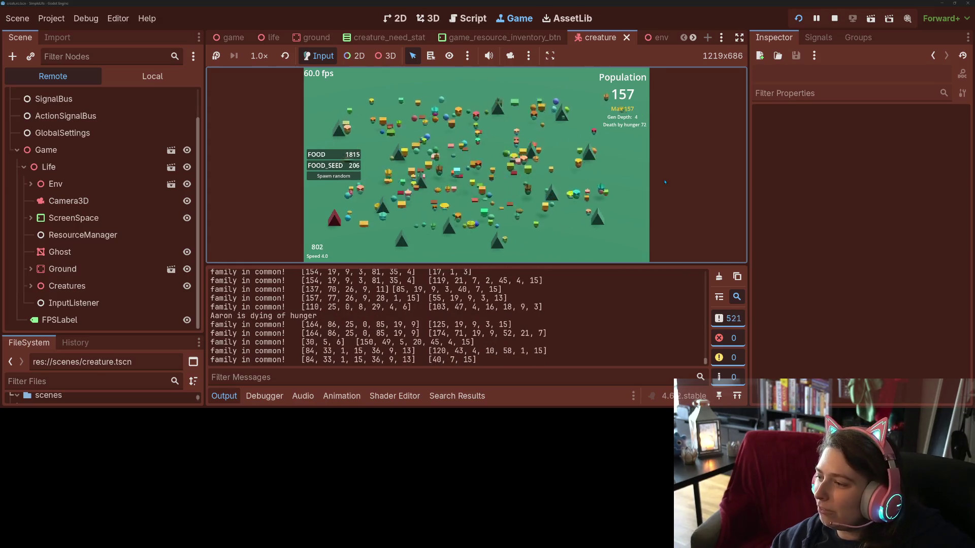
key("3")
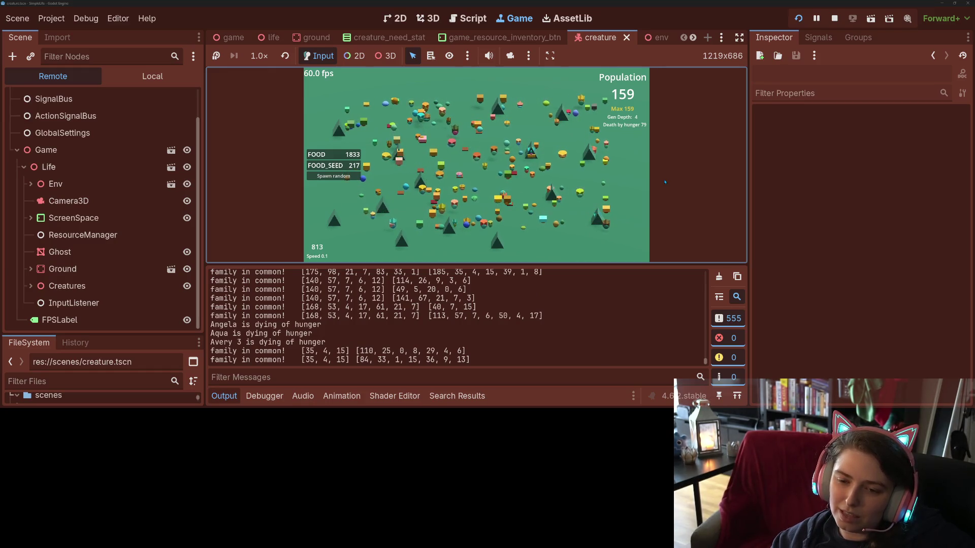
key("4")
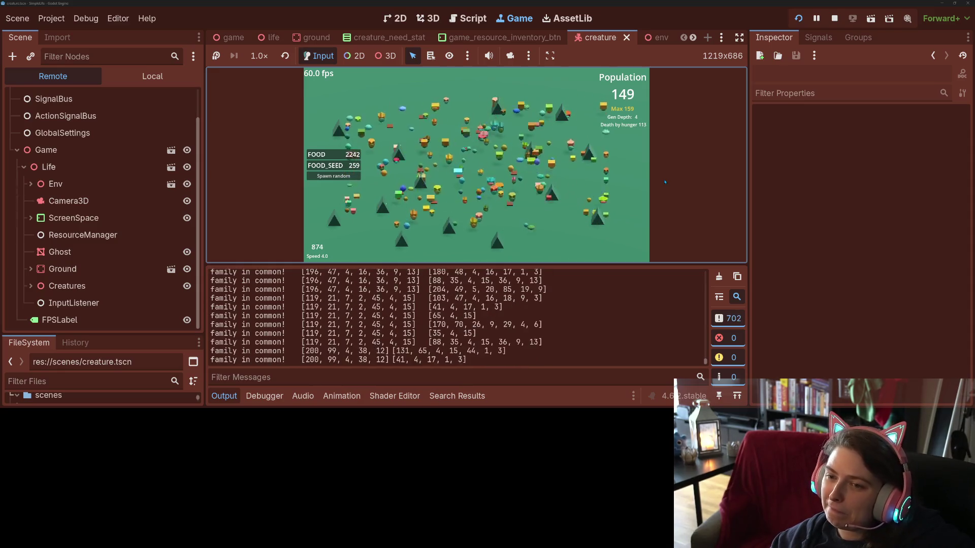
key("1")
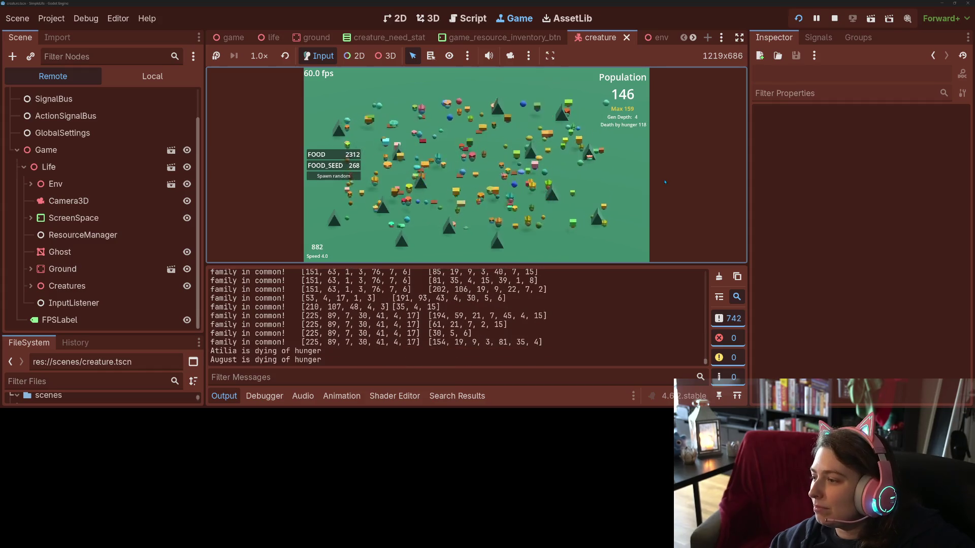
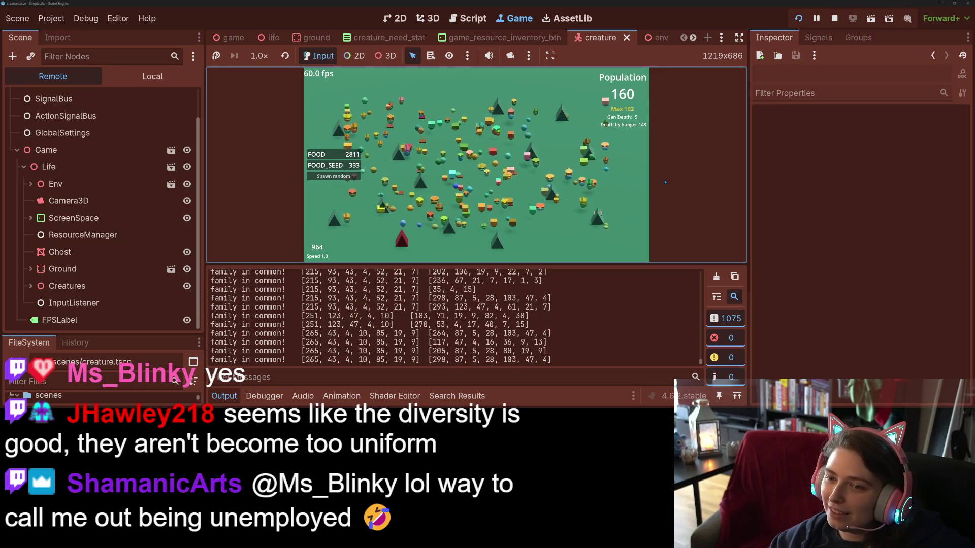
- Try the simulation at 4x and 8x speed, collapse the output log, and begin a Snipping Tool capture
key("4")
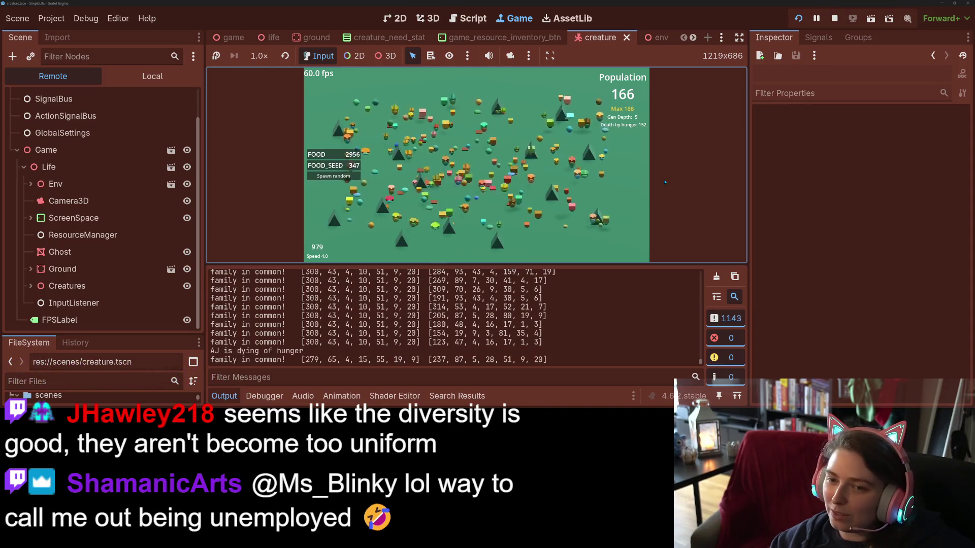
key("1")
key("4")
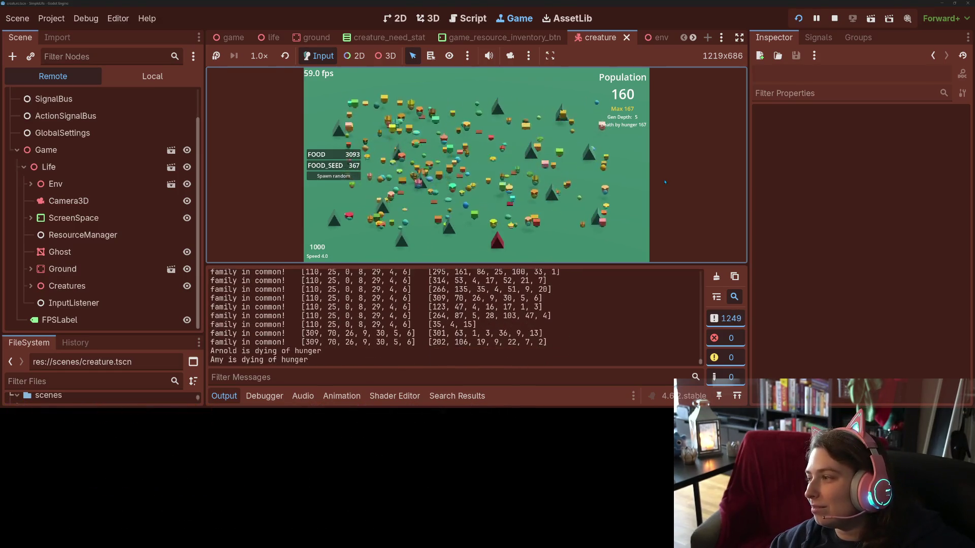
key("1")
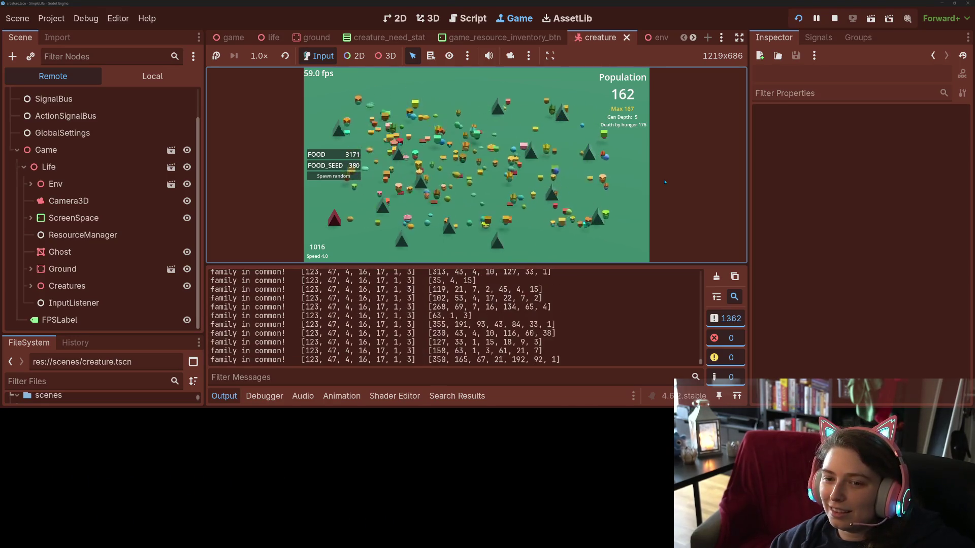
key("8")
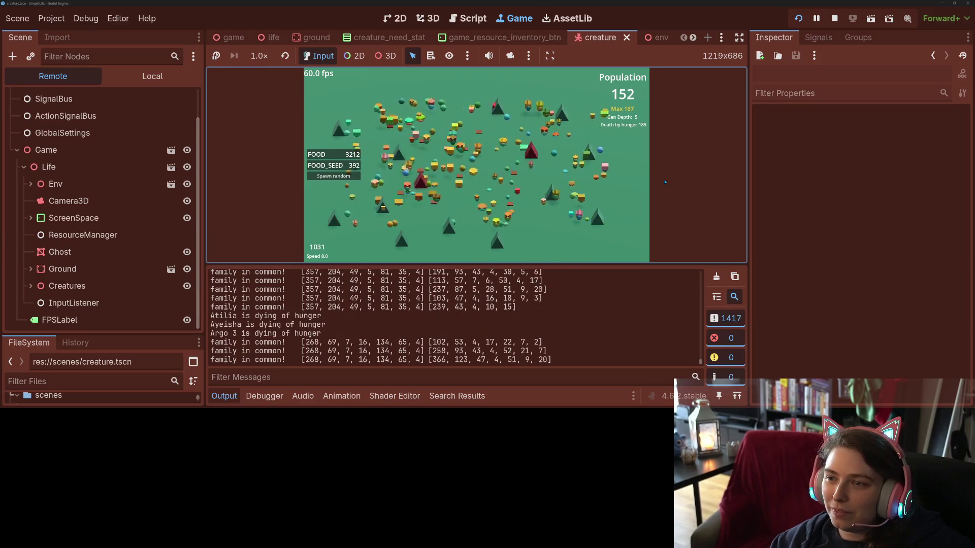
key("1")
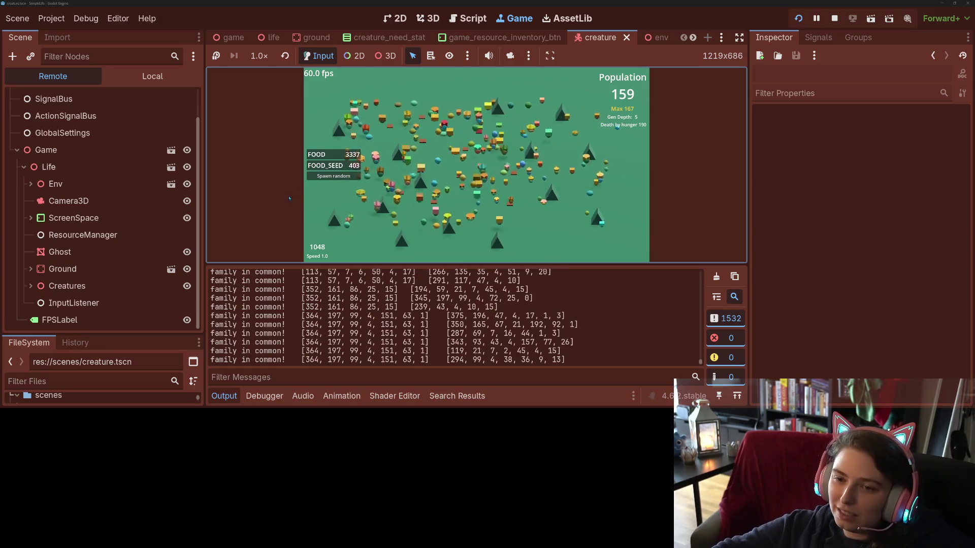
left_click(226, 398)
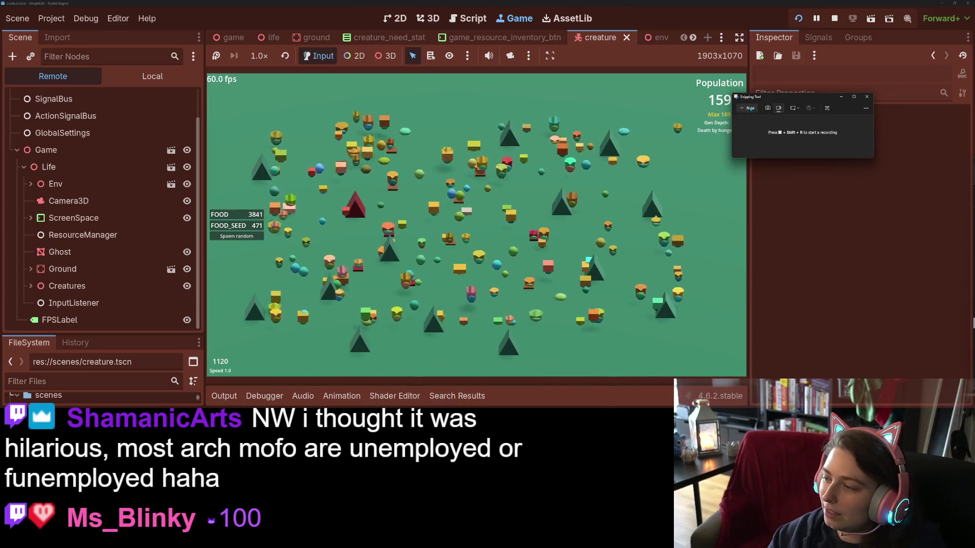
left_click(750, 108)
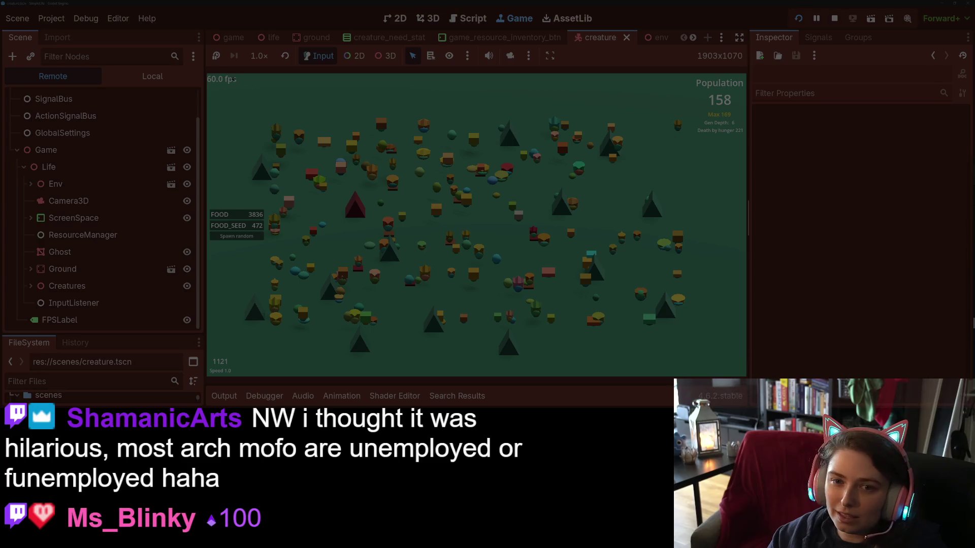
- Mark the game viewport as the recording area and start recording
mouse_move(206, 73)
left_mouse_down()
mouse_move(534, 286)
mouse_move(747, 379)
left_mouse_up()
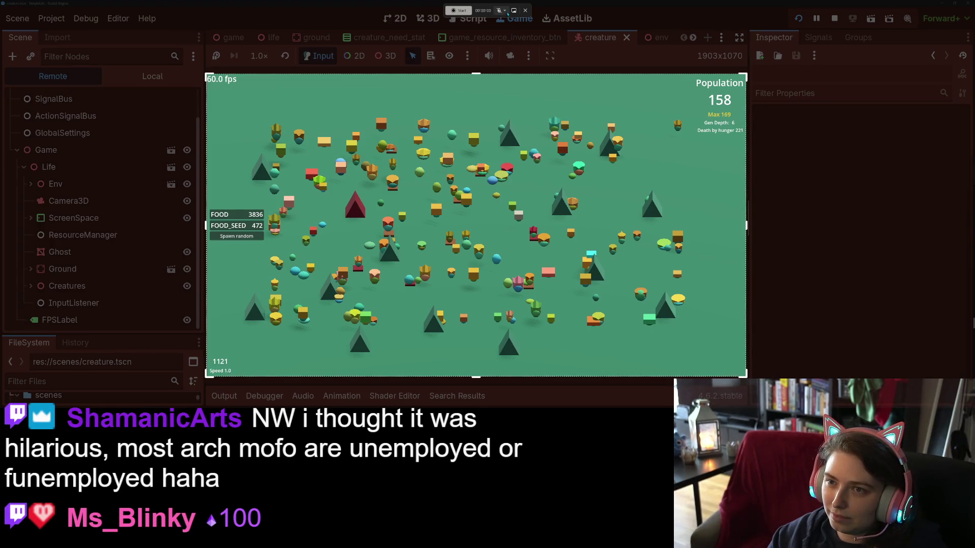
left_click(458, 10)
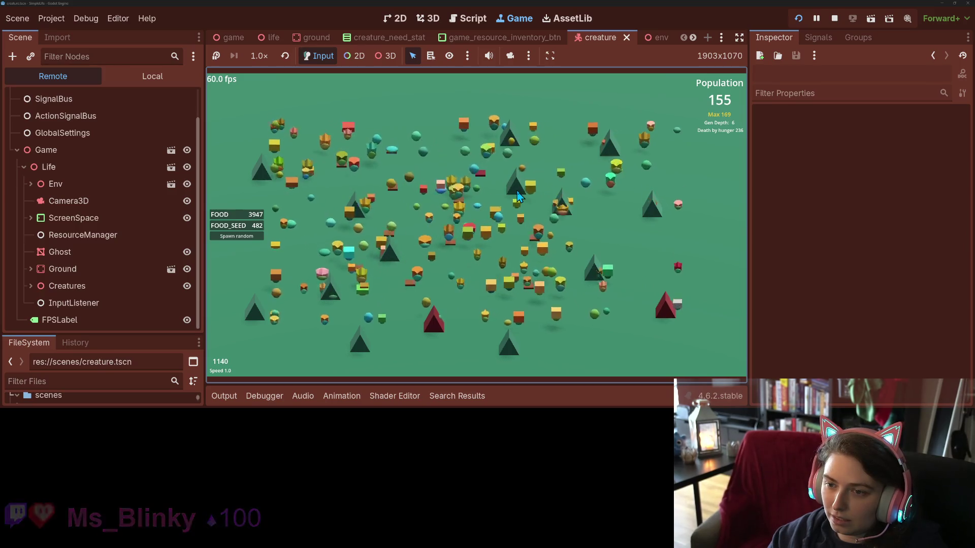
- Toggle creature labels, inspect Amy, Aimee, Avery 3 and August 2, then stop recording
key("l")
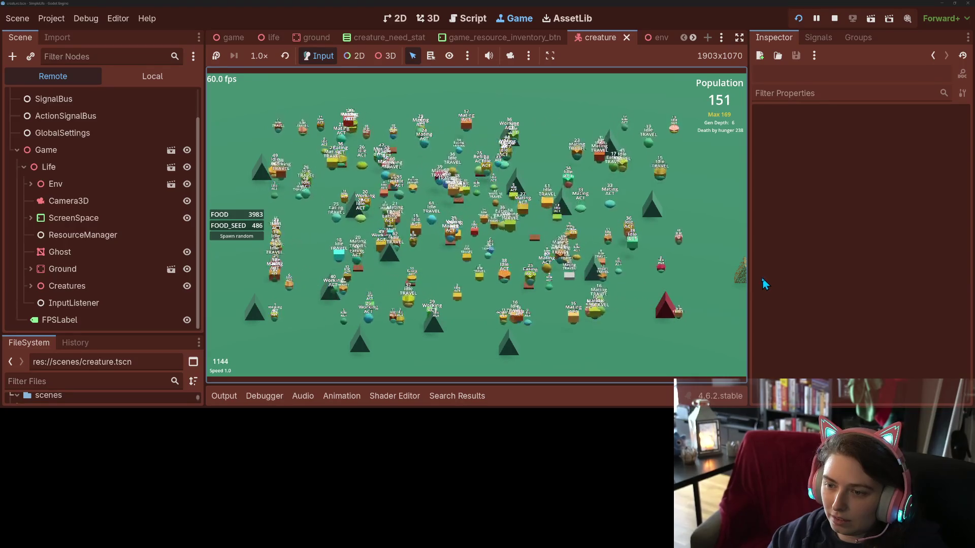
key("l")
left_click(481, 270)
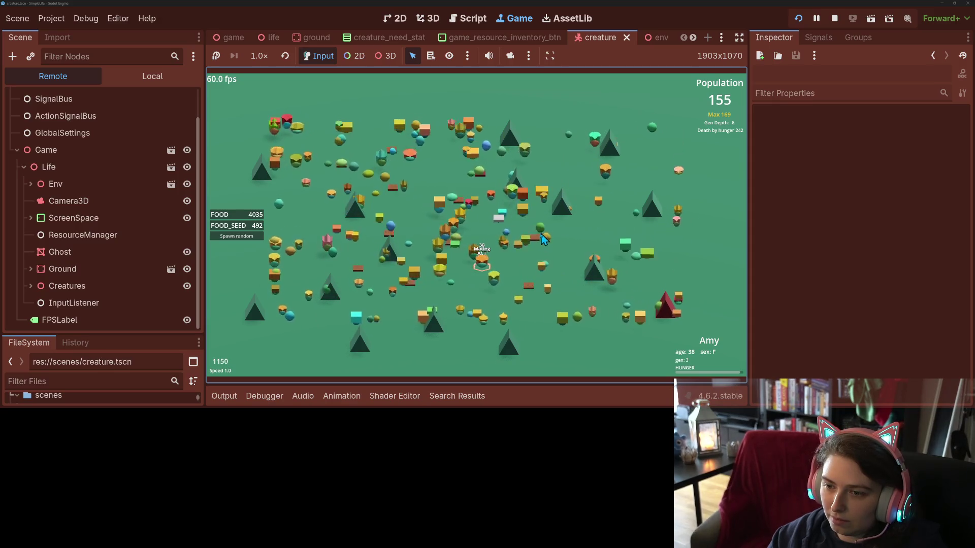
left_click(523, 204)
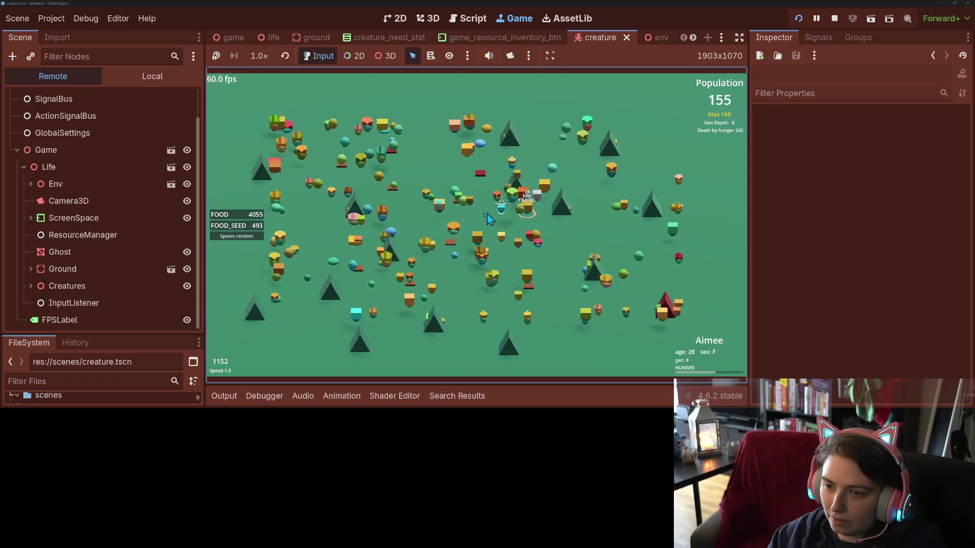
left_click(444, 211)
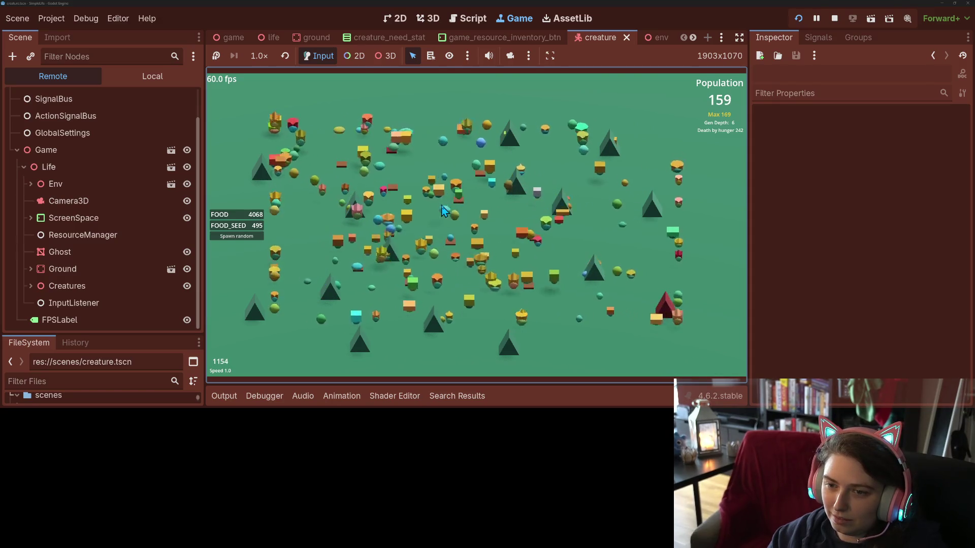
left_click(382, 228)
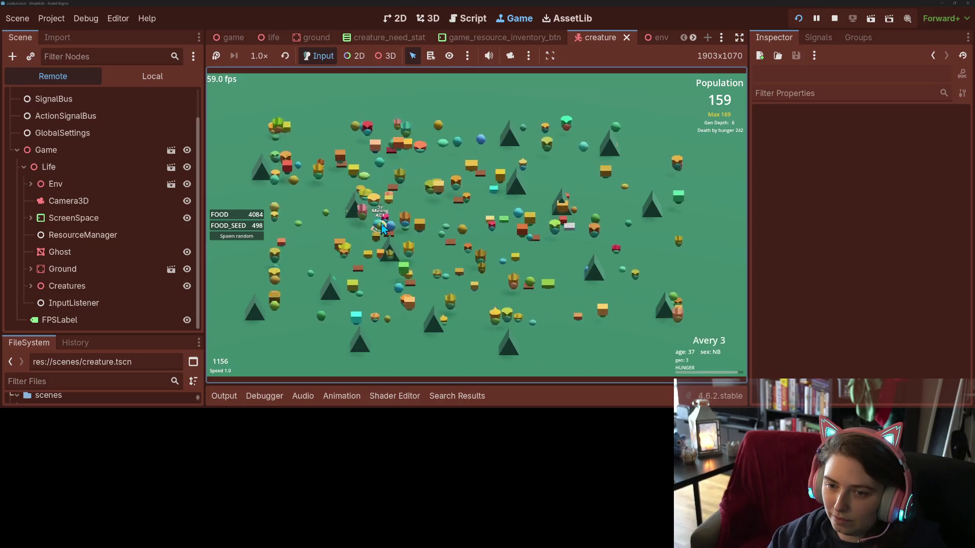
left_click(452, 242)
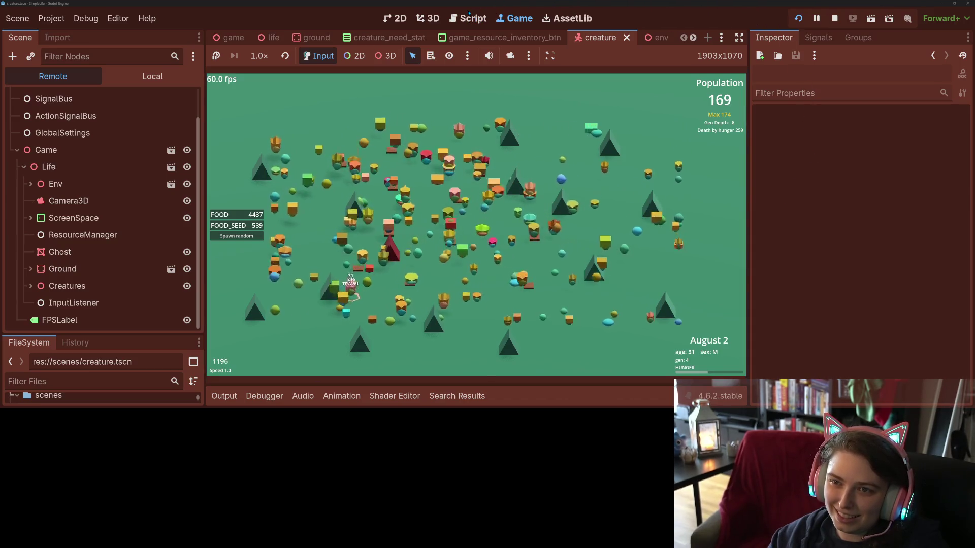
left_click(511, 15)
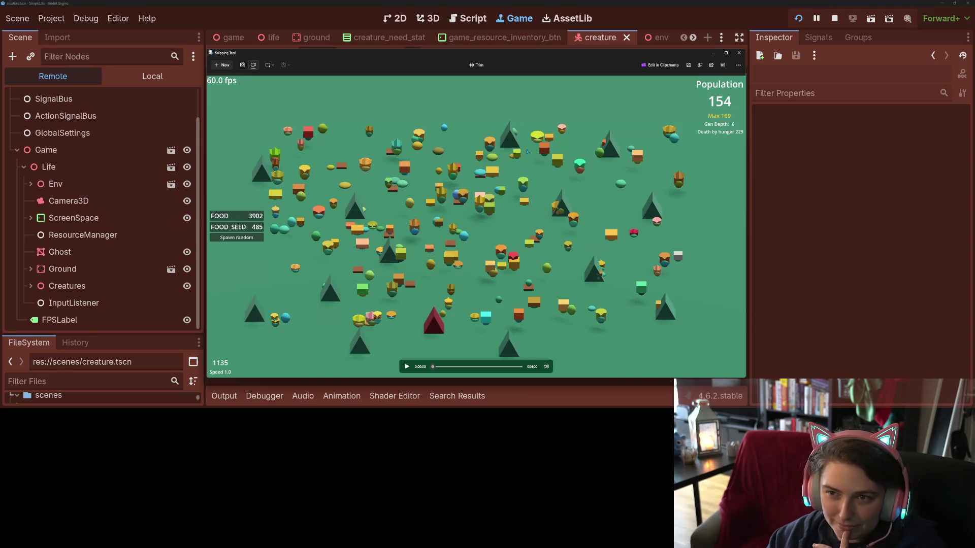
- Trim the first 20 seconds off the clip and play it back
left_click(475, 65)
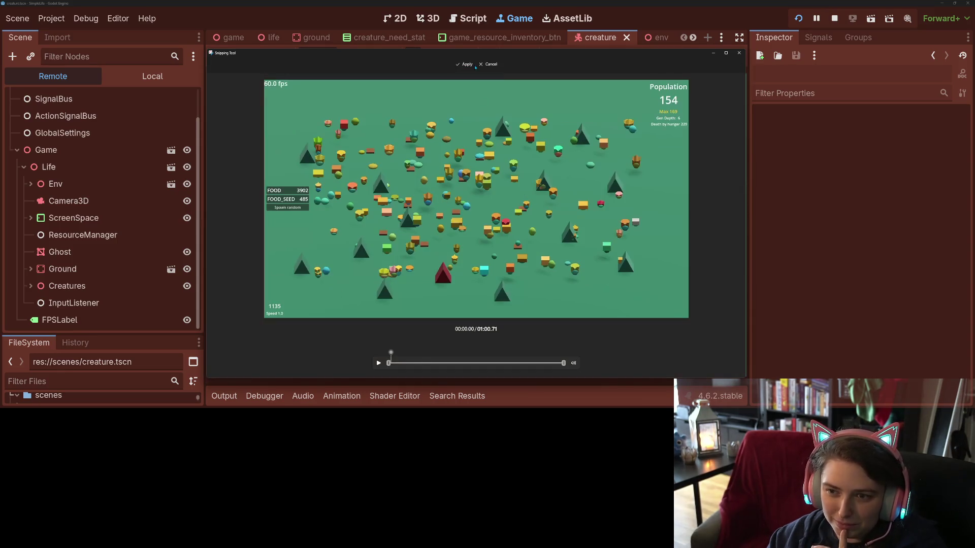
left_click_drag(388, 369, 458, 376)
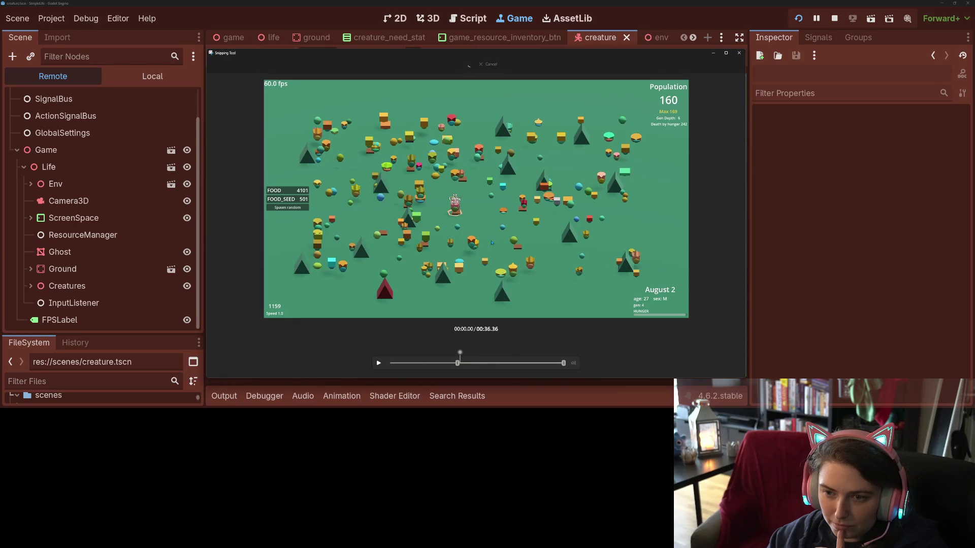
left_click(406, 367)
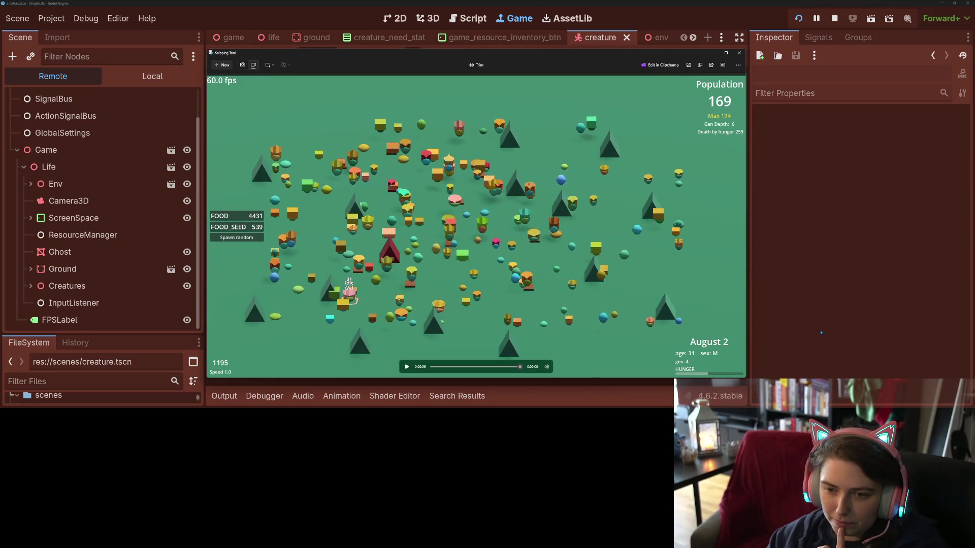
- Trim the end of the clip so it runs about 30 seconds
left_click(476, 65)
left_click_drag(563, 364, 556, 369)
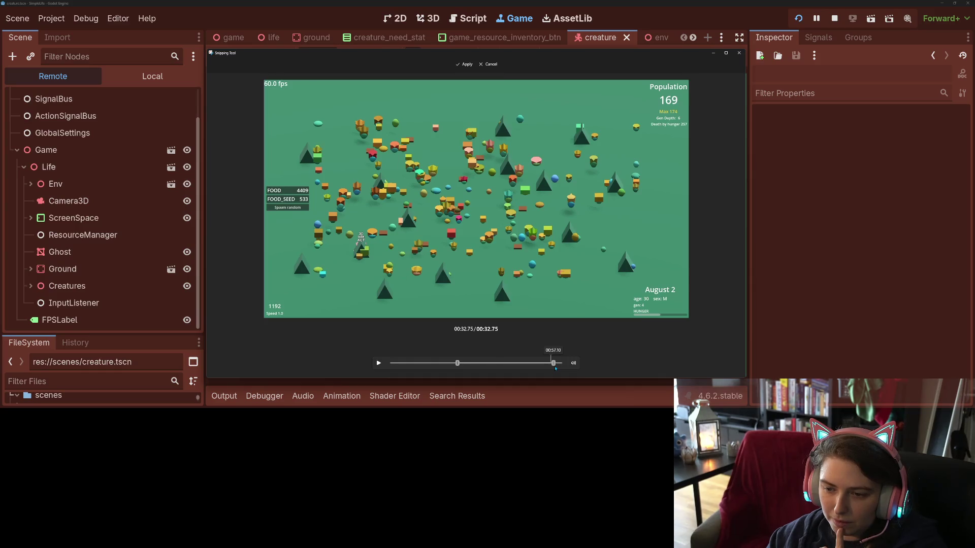
left_click_drag(555, 370, 546, 367)
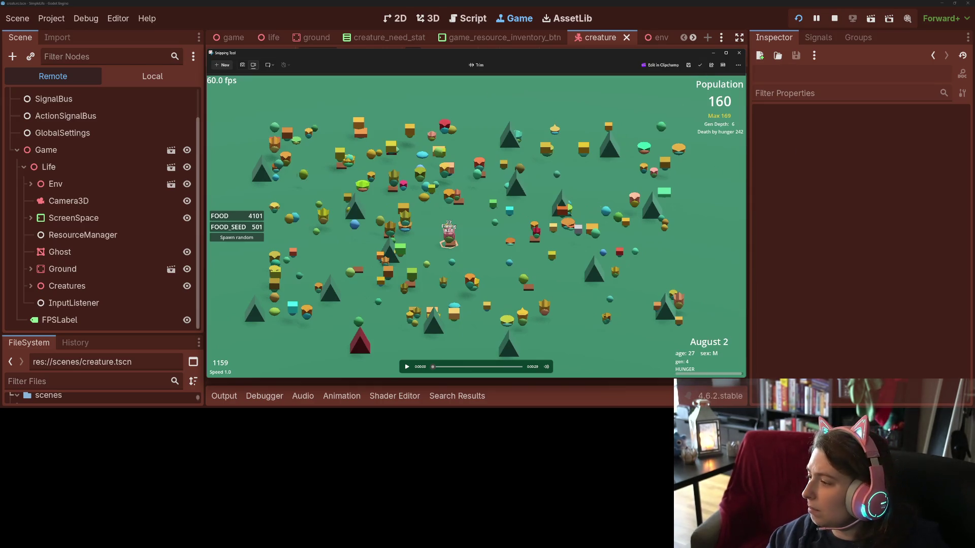
- Save the trimmed clip as YoinkyBoinky MP4 in the Videos > random folder
left_click(689, 65)
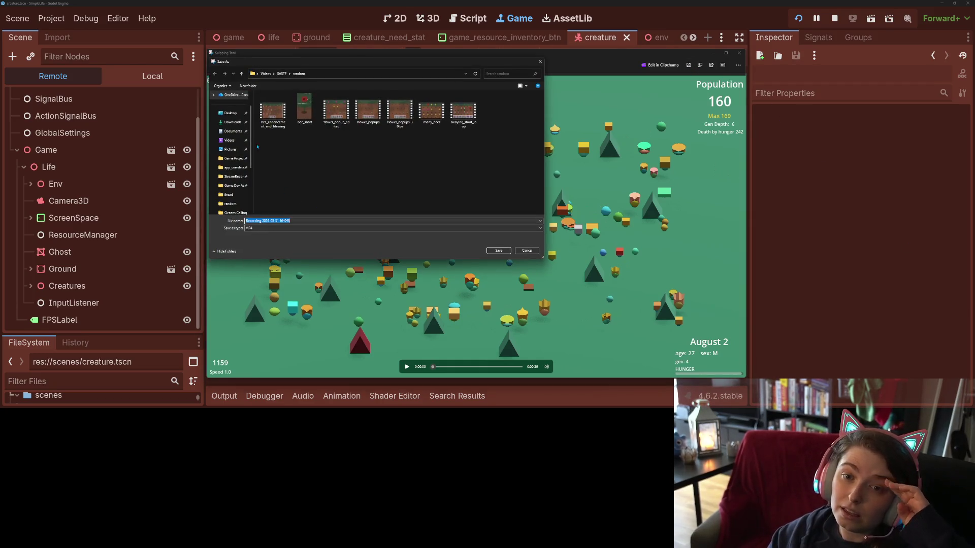
left_click(266, 73)
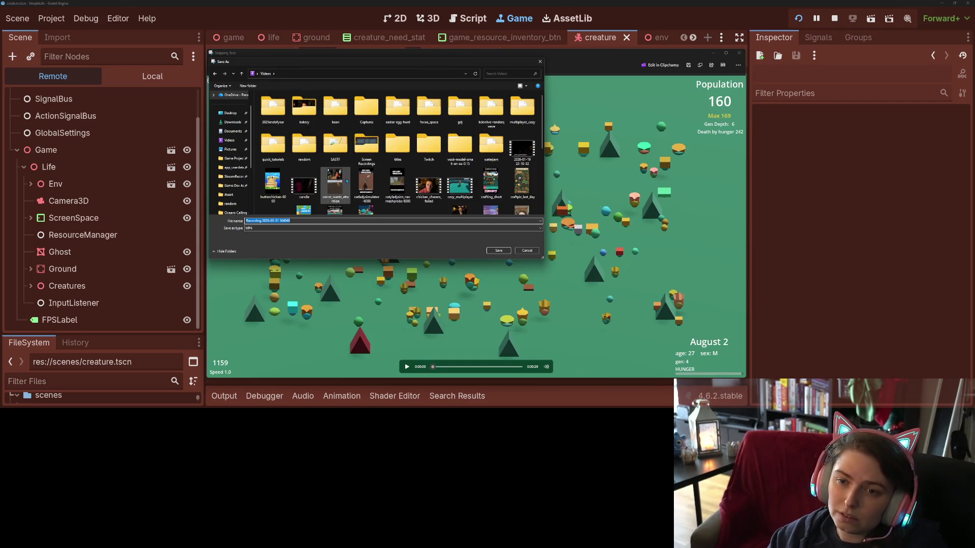
double_click(304, 144)
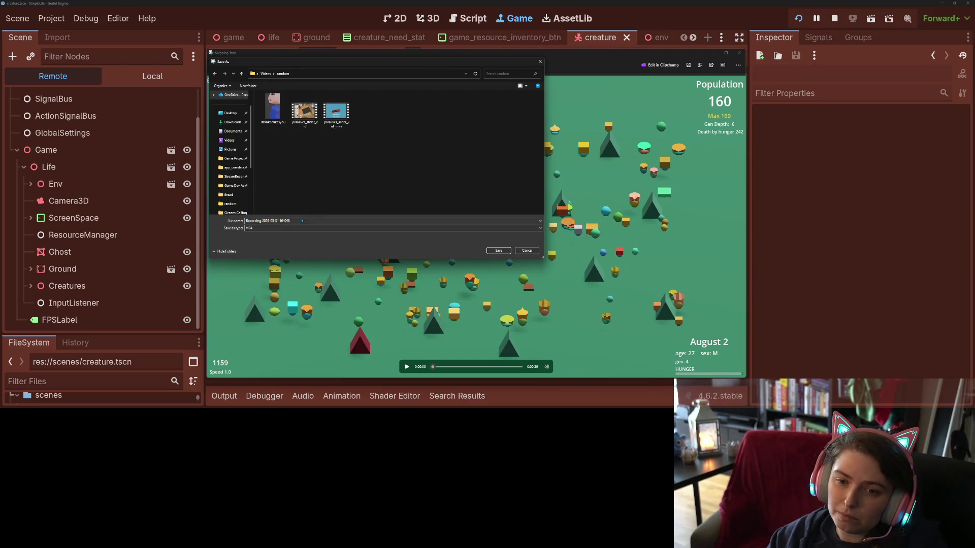
left_click(272, 221)
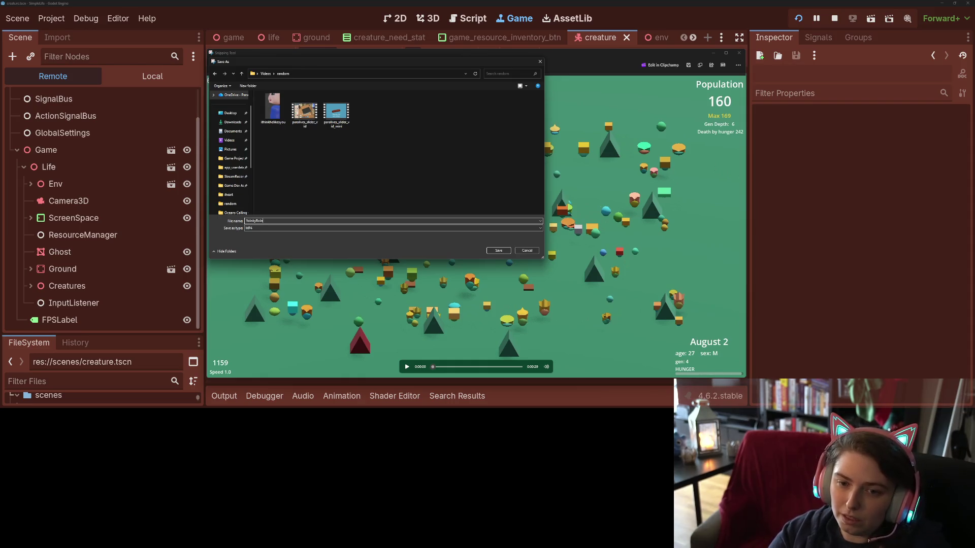
key("Return")
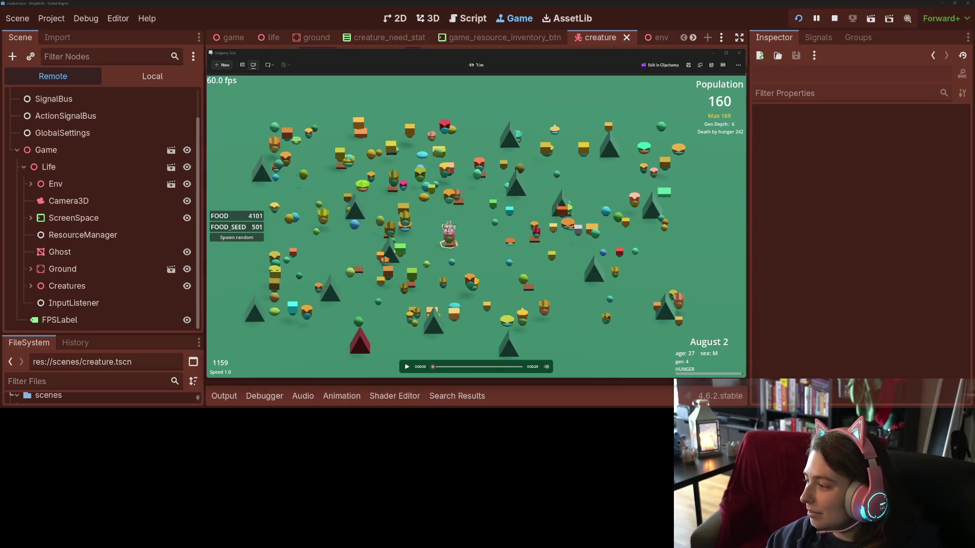
- Open Bluesky in a new browser tab and like the possessed-dog post
key("alt+Tab")
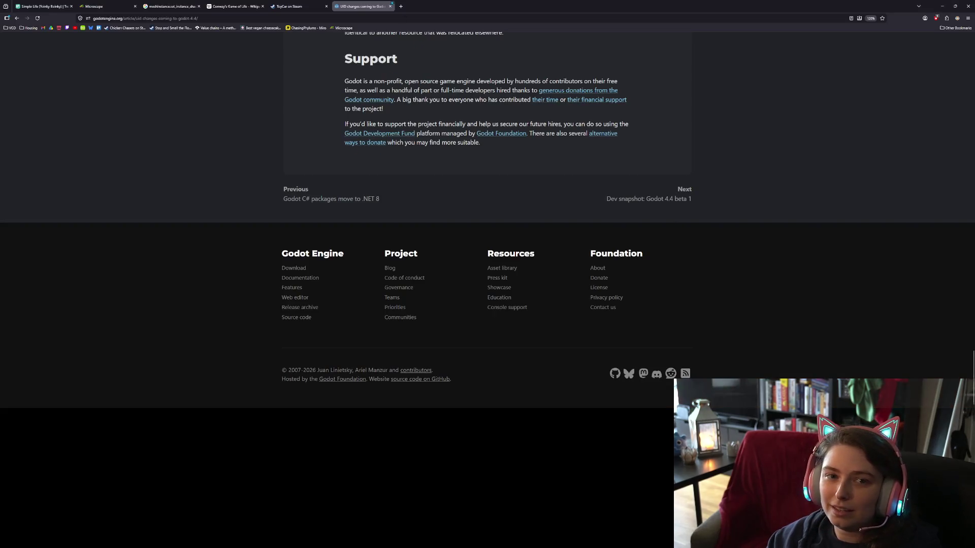
left_click(402, 7)
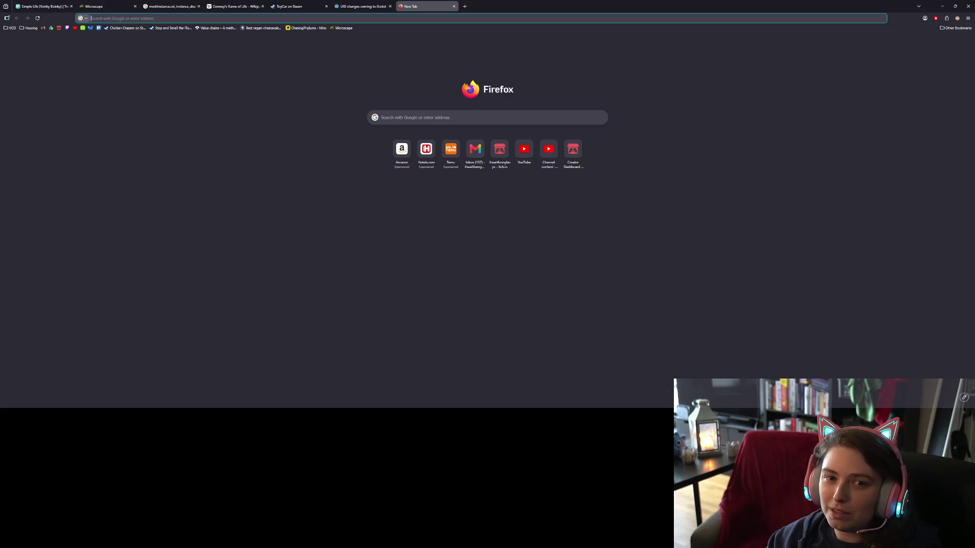
left_click(90, 28)
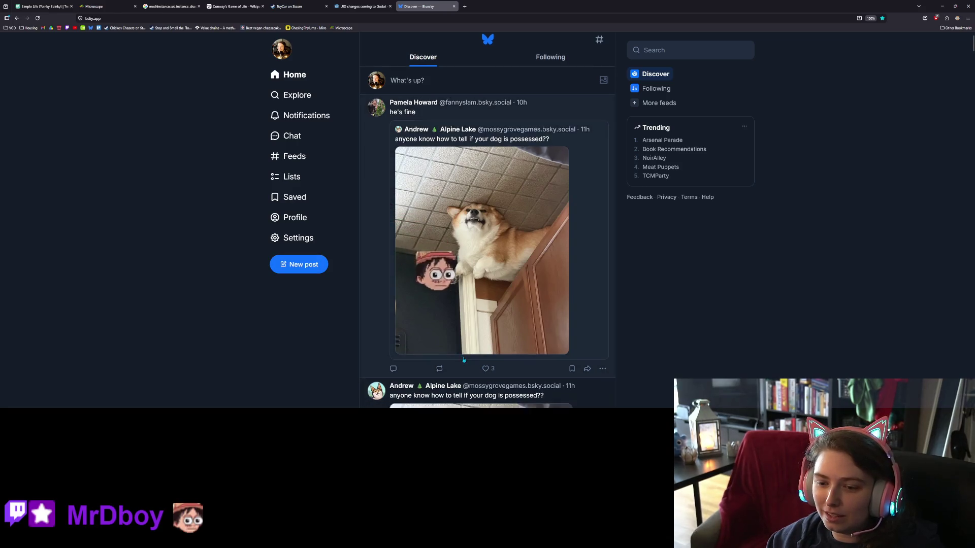
scroll(493, 389, "down", 5)
left_click(485, 371)
- Start a new post and attach the YoinkyBoinky video from Videos > random
left_click(300, 265)
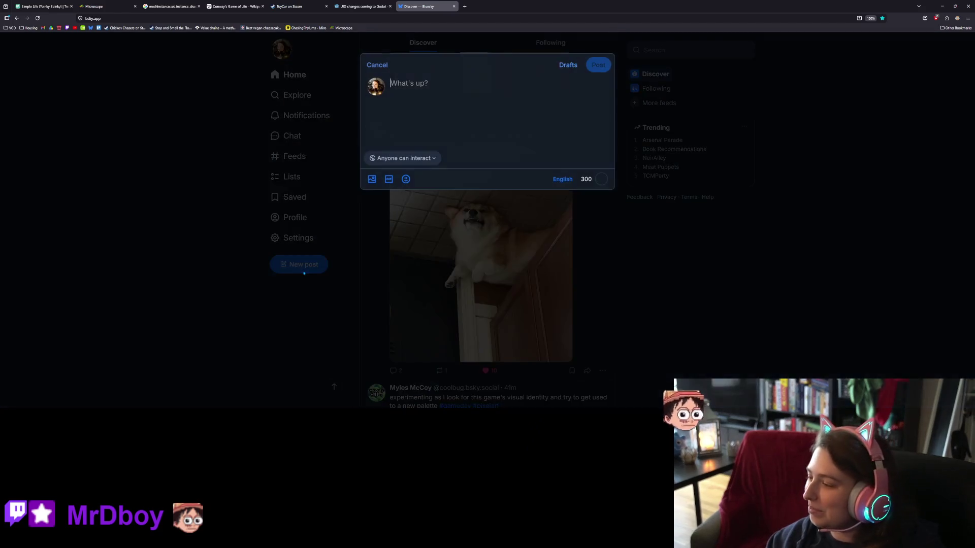
left_click(373, 180)
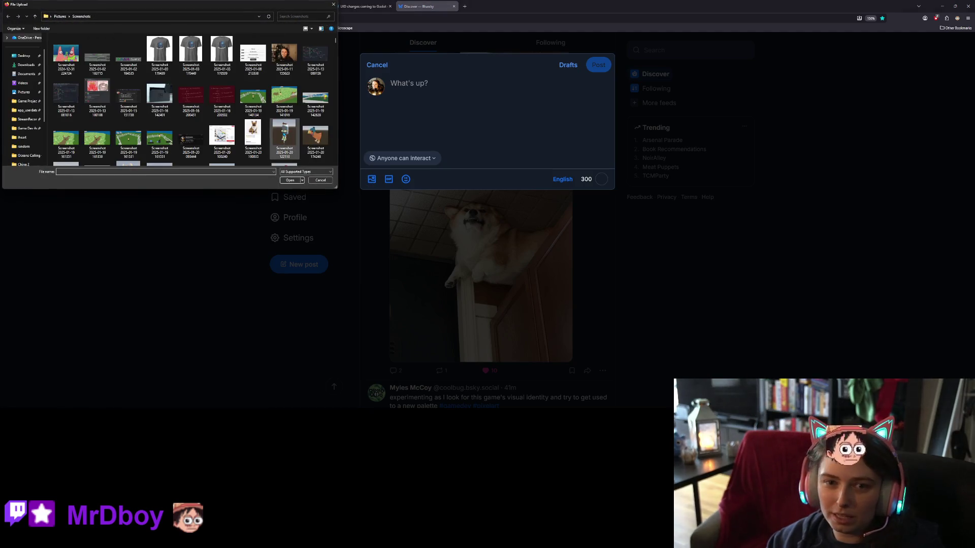
left_click(23, 83)
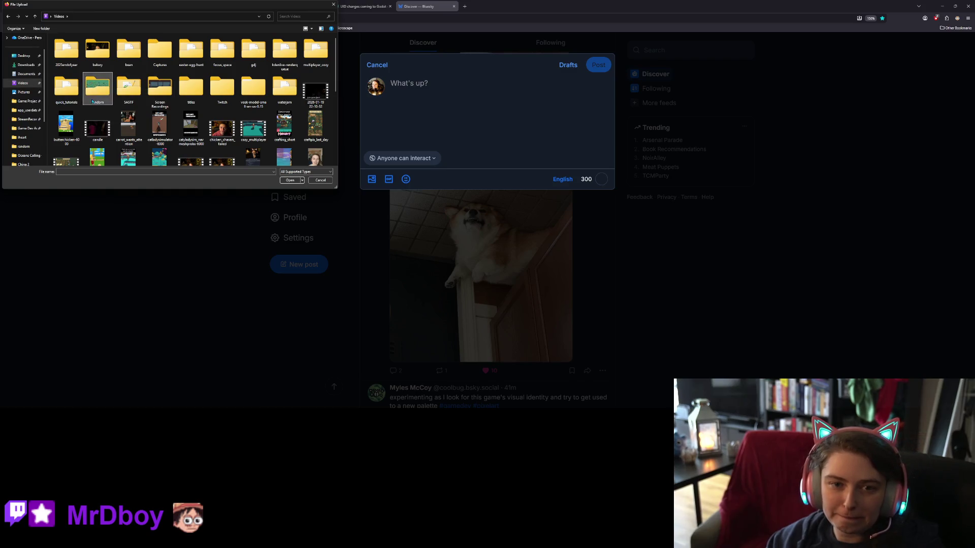
double_click(86, 93)
left_click(227, 53)
double_click(227, 53)
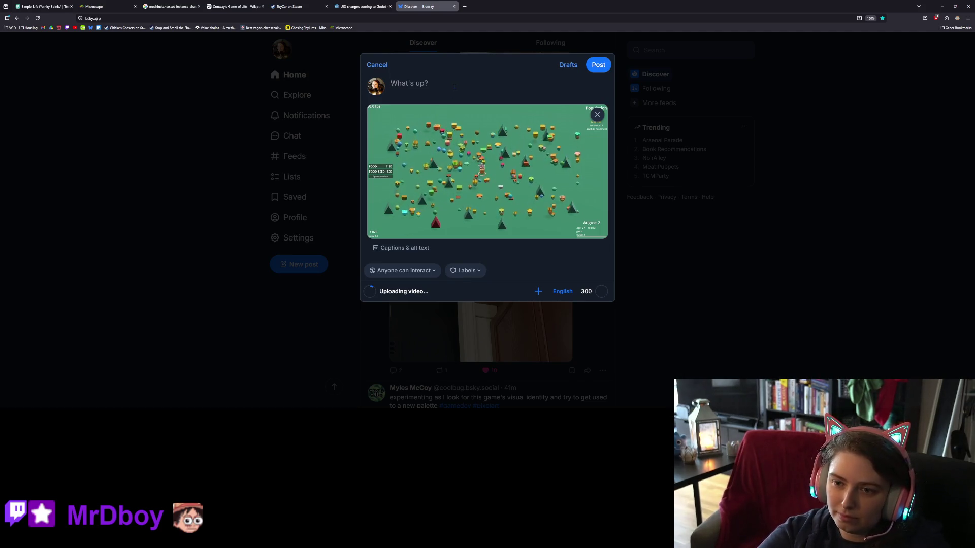
- Write the opening 'I was inspired by Paralives…' line about a tiny life sim with these little creatures
type("I was inspired ")
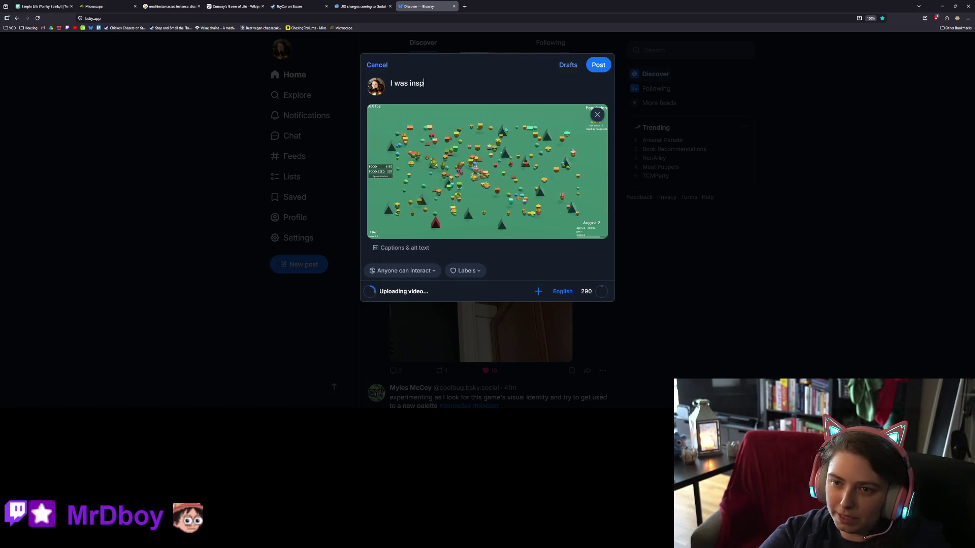
type("by Paral")
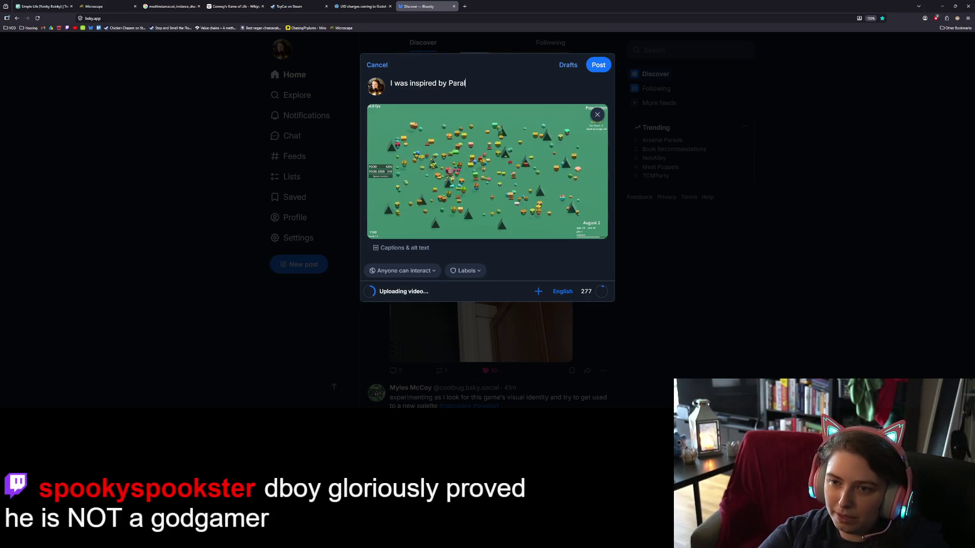
type("ives, so")
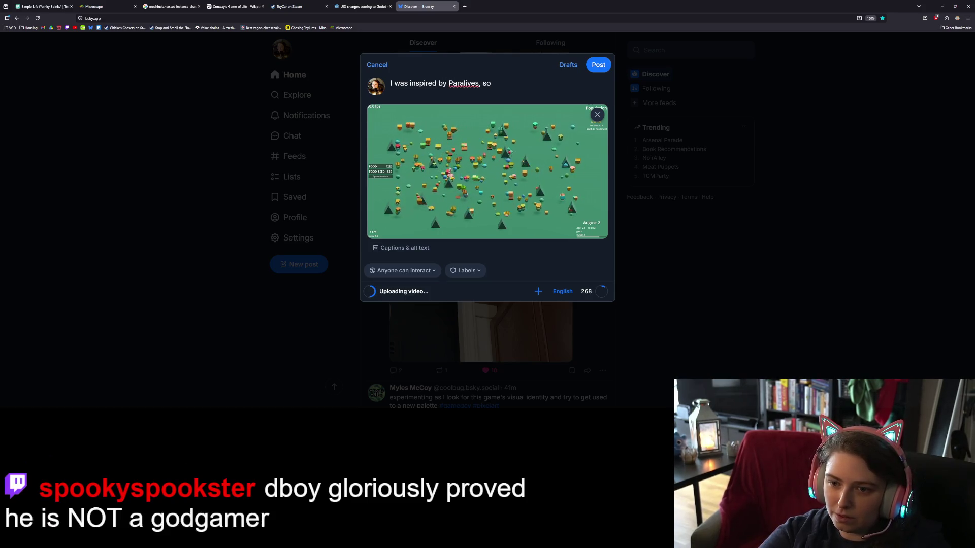
type(" decided to")
key("BackSpace")
key("BackSpace")
key("BackSpace")
type("a tiny life sim")
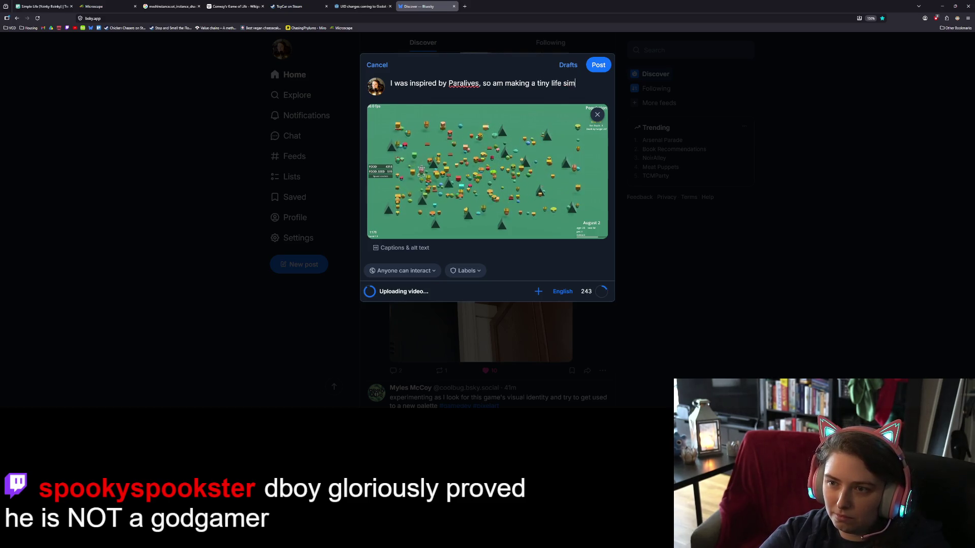
type(" with these ")
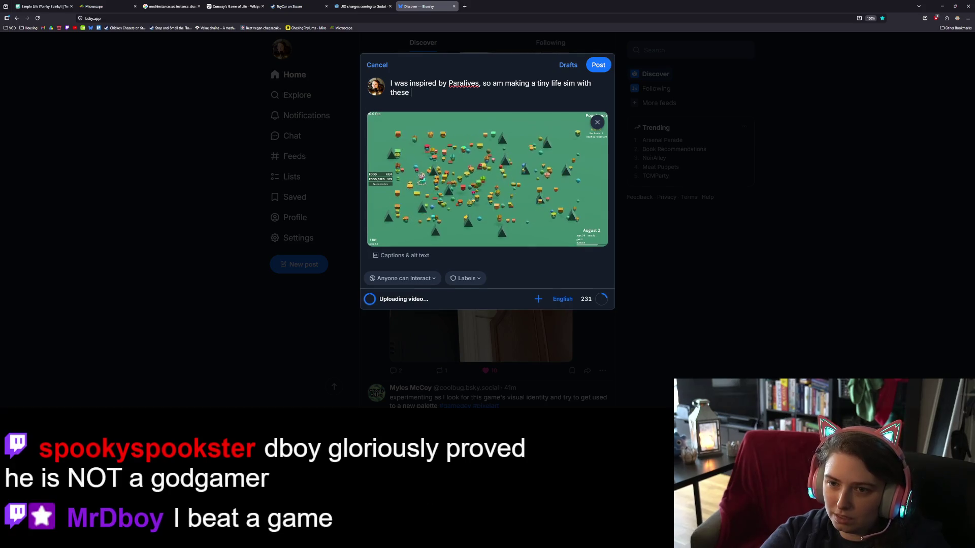
type("little creatures. The eat, mate, and wor")
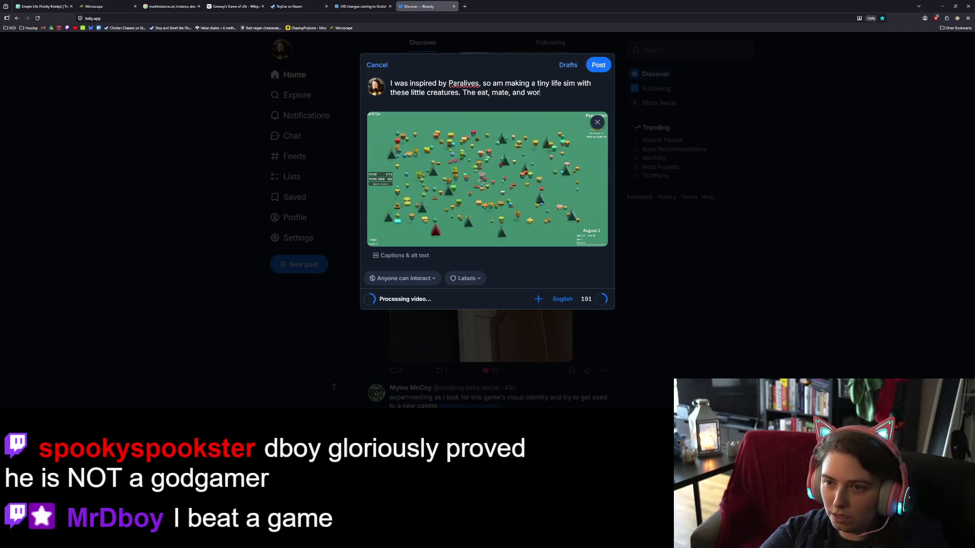
type("k.")
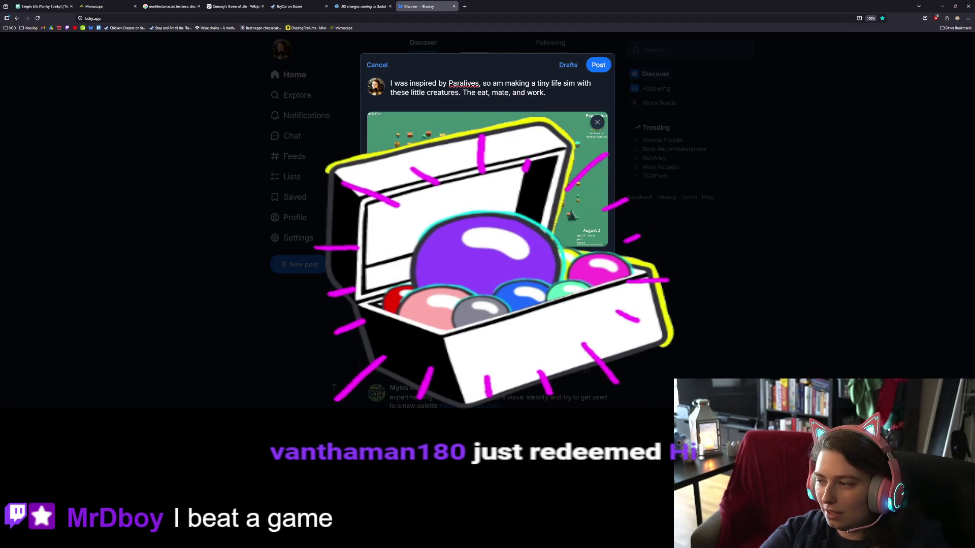
key("BackSpace")
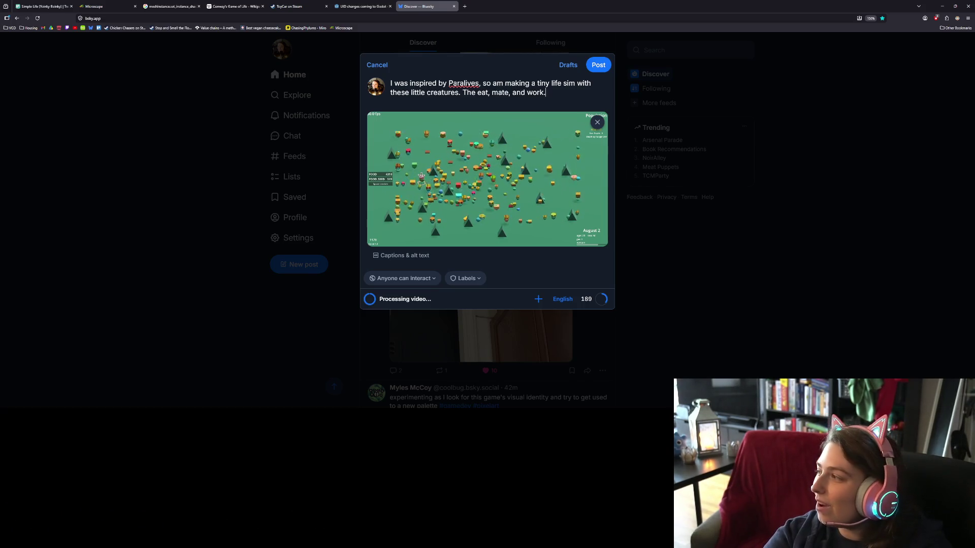
key("BackSpace")
key("BackSpace")
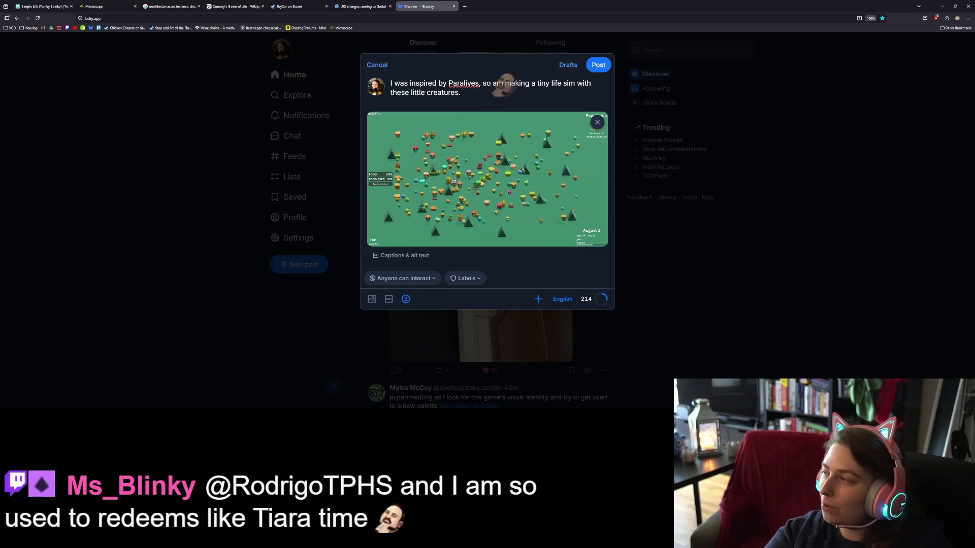
key("Return")
key("Return")
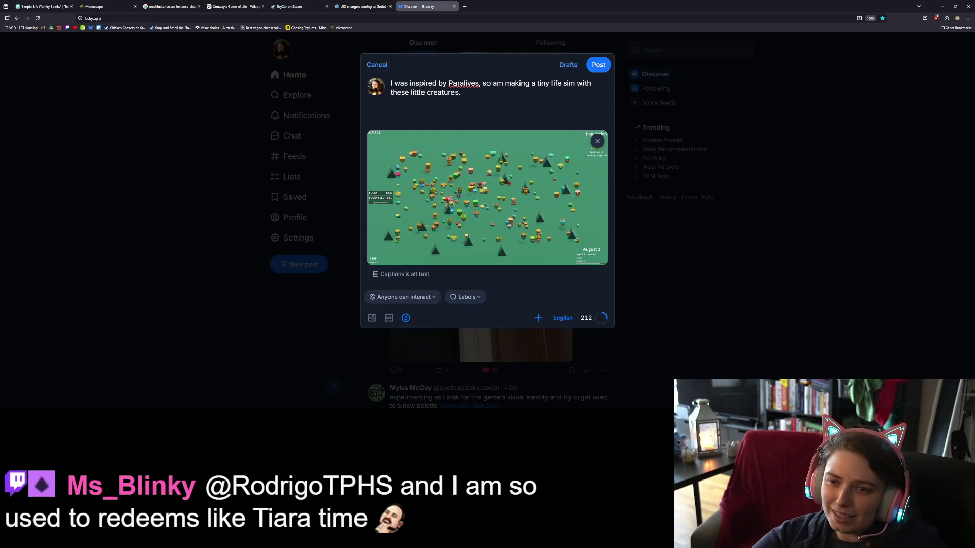
- Add '#gamedev #godot #lifesim' and append 'So far very simple, they just eat, mate, and work.'
type("#gamedev #godot")
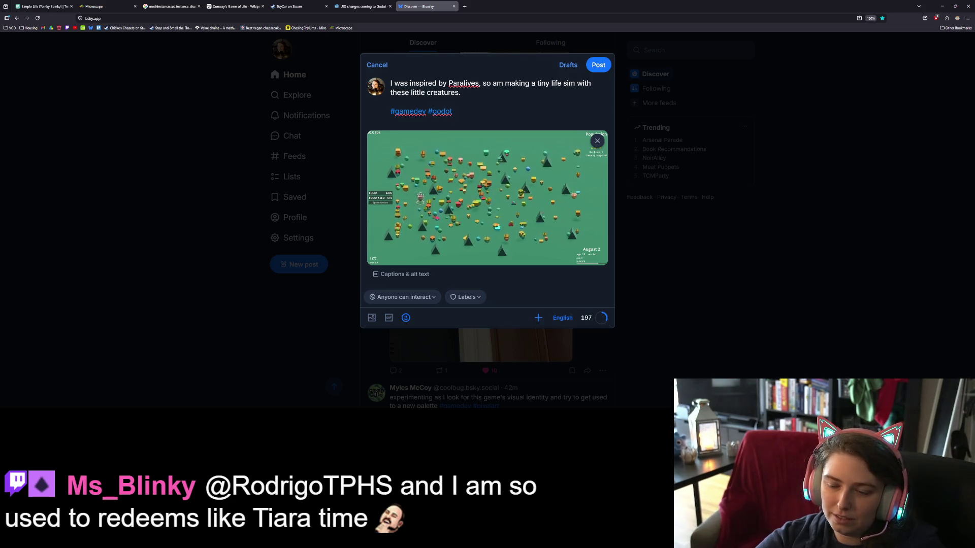
type(" #lifesim")
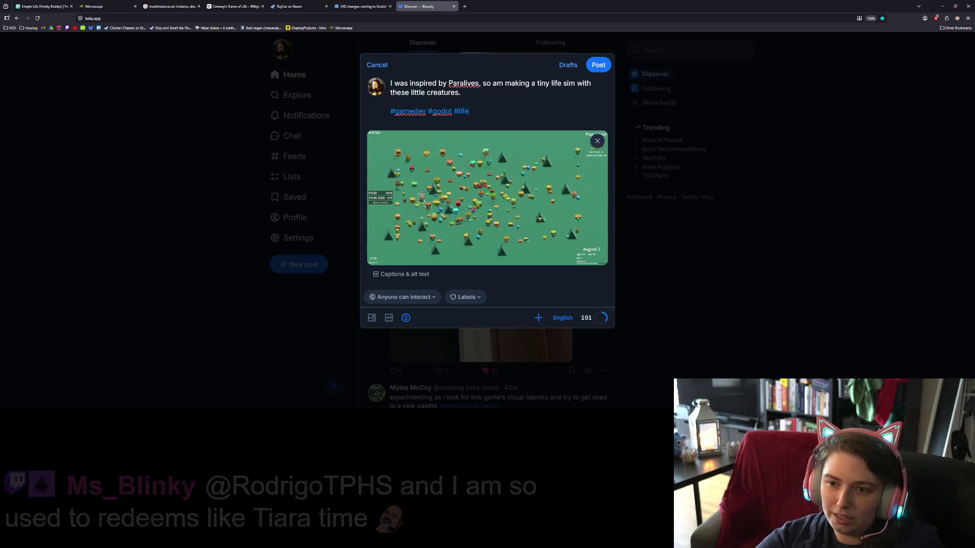
left_click(461, 92)
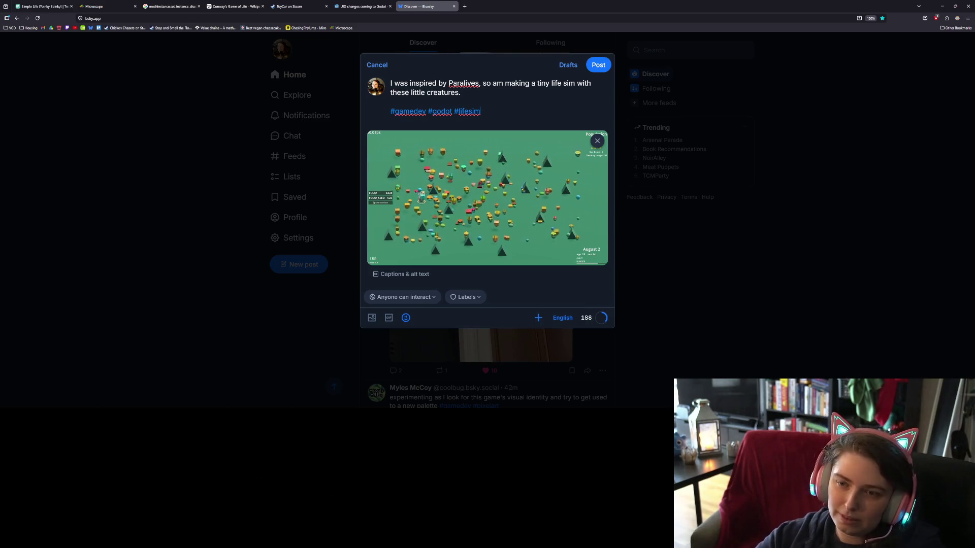
key("Left")
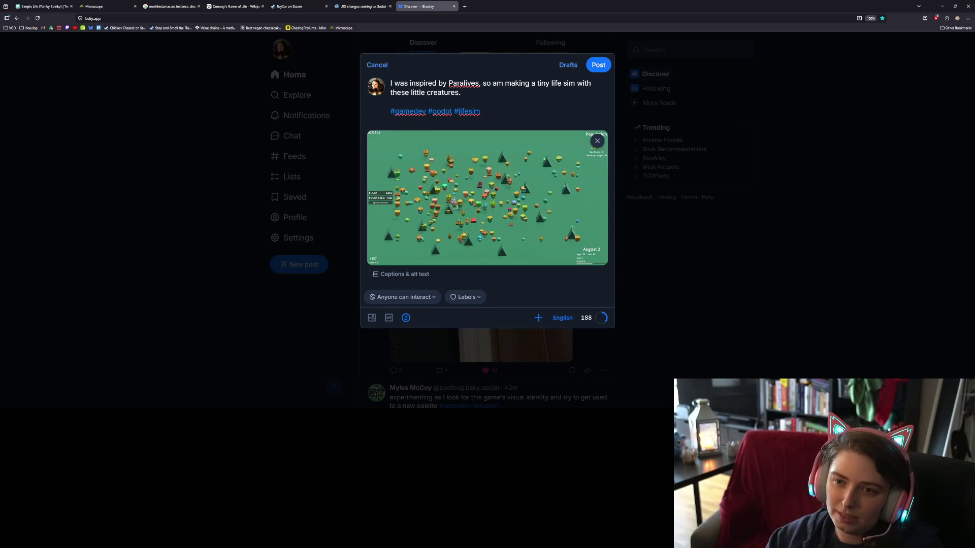
type(" So v")
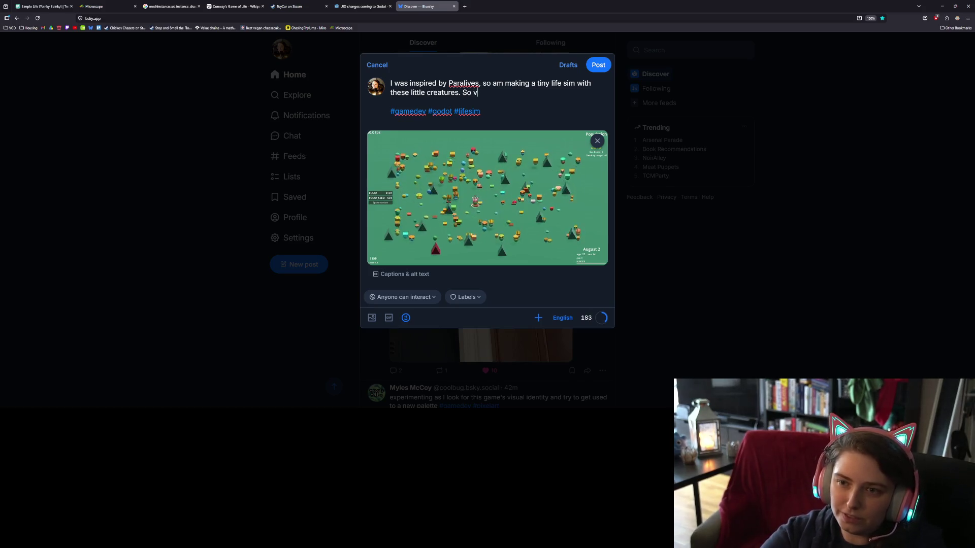
key("BackSpace")
type("far very si")
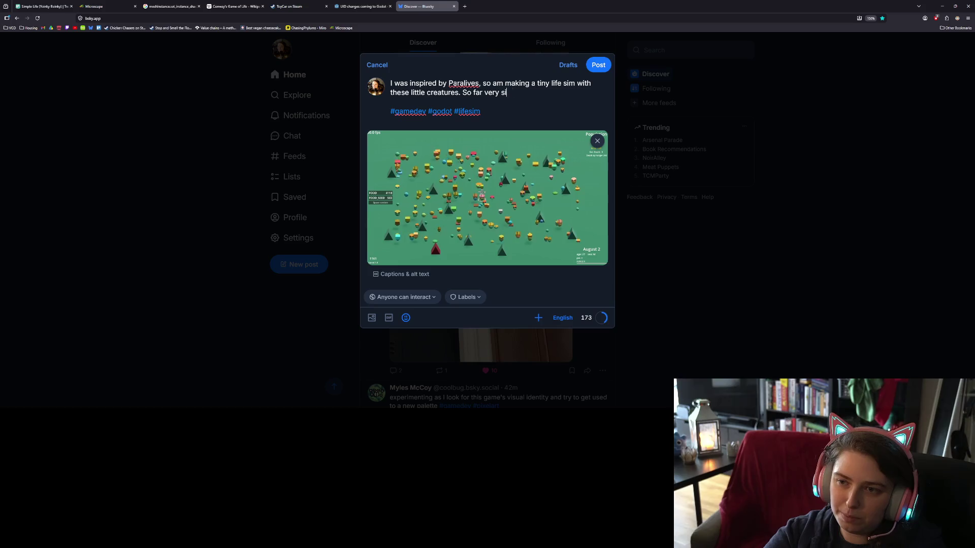
type("mple, t")
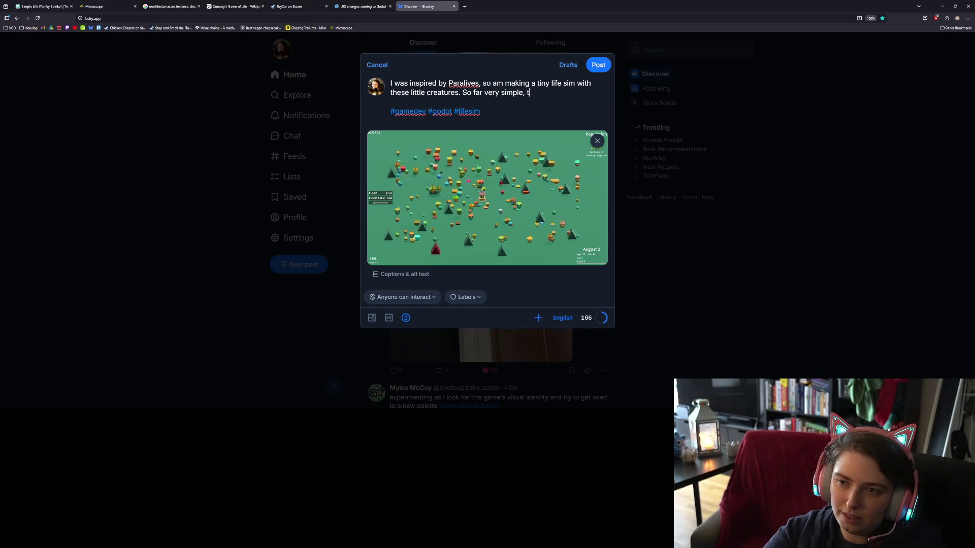
type("hey j")
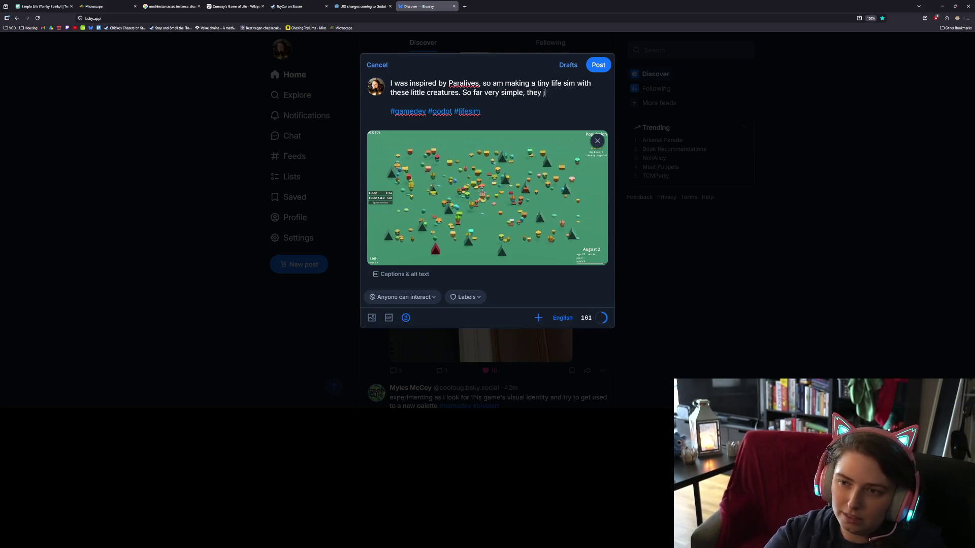
type("ust eat, m")
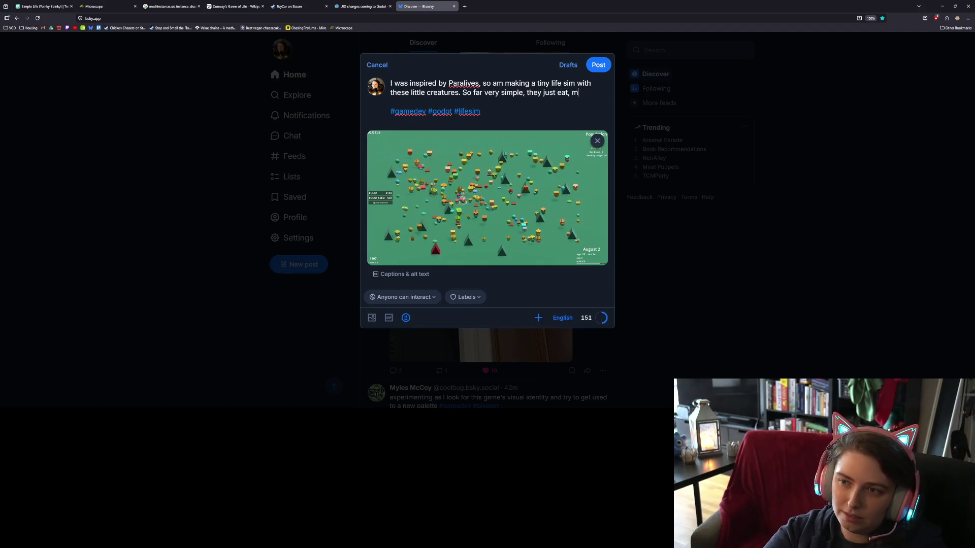
type("ate, and work.")
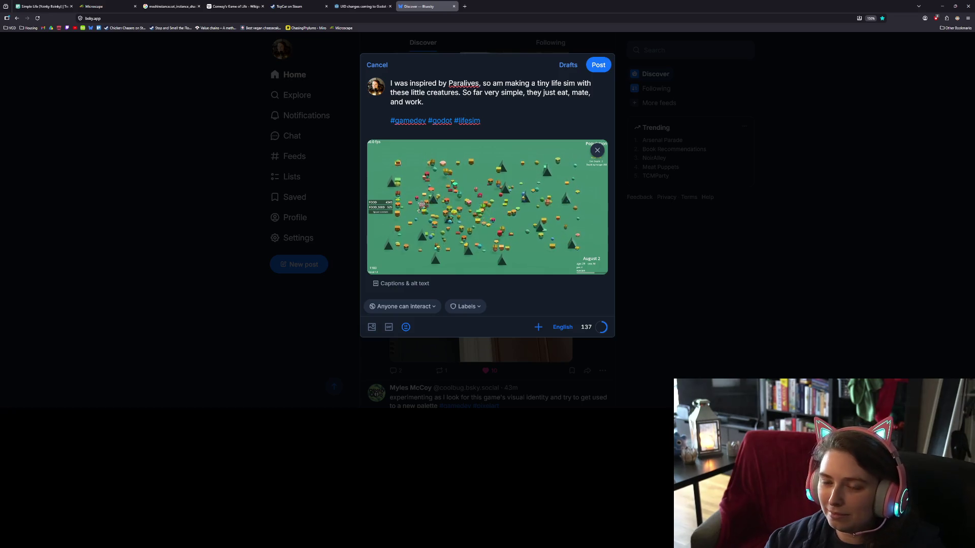
- Add a short extra line with a grinning-sweat emoji and publish the post
key("Return")
key("Return")
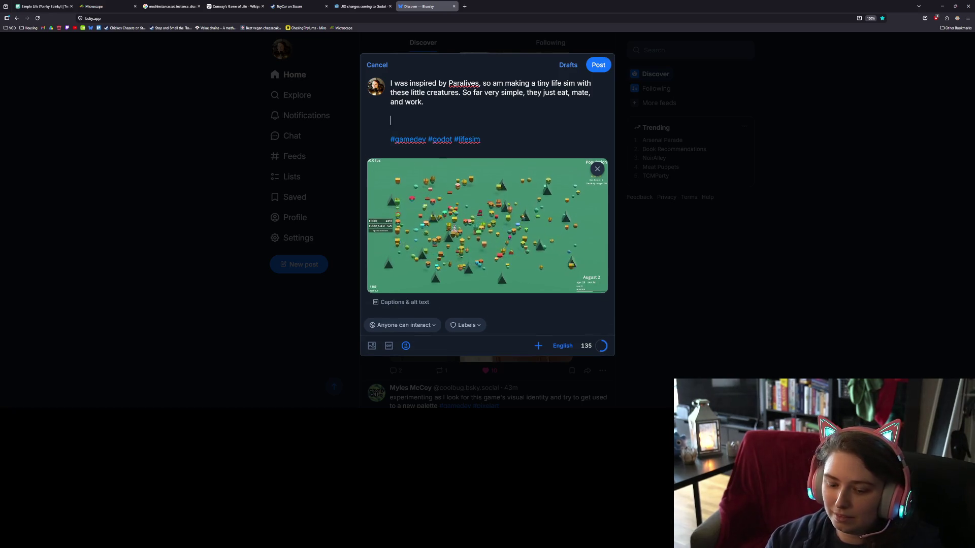
type("My chat wants me to call it Yoi")
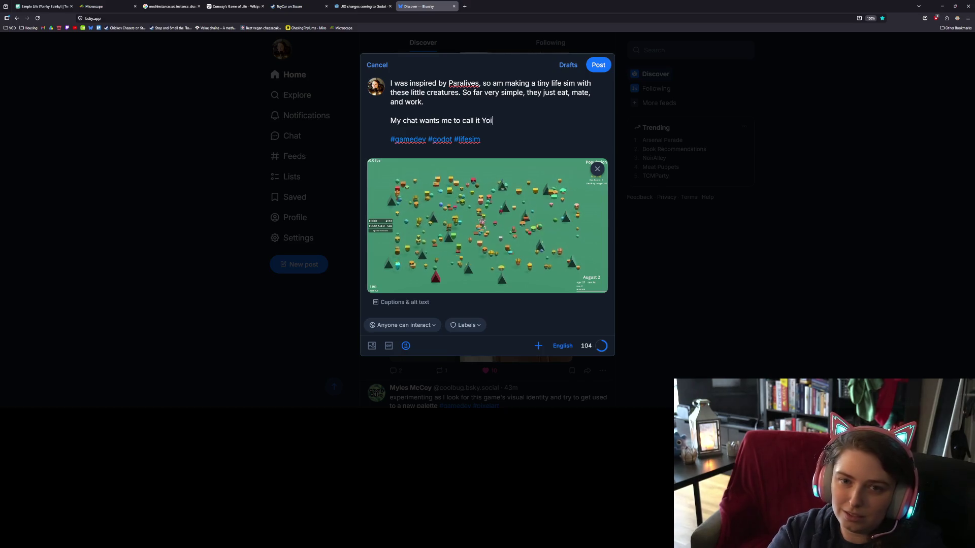
type("nky Boinky.")
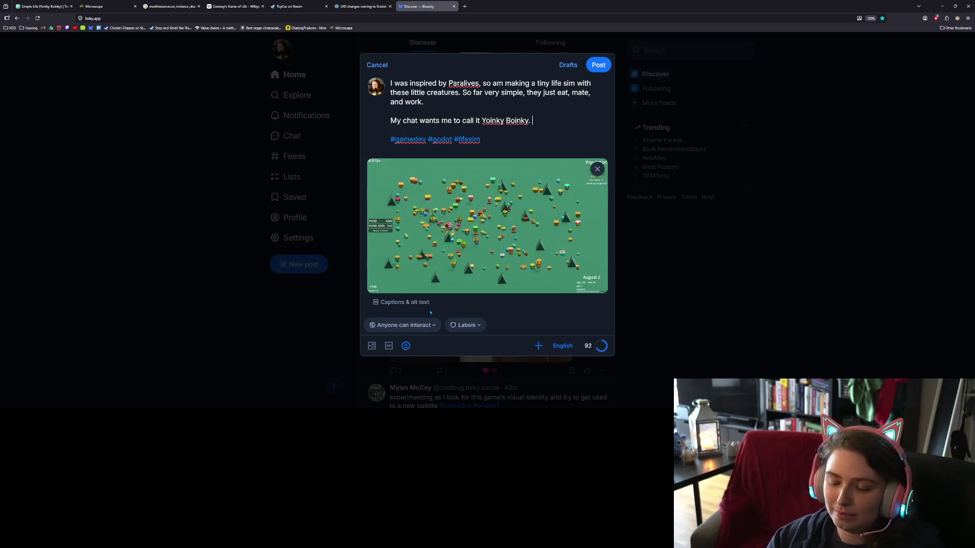
left_click(406, 346)
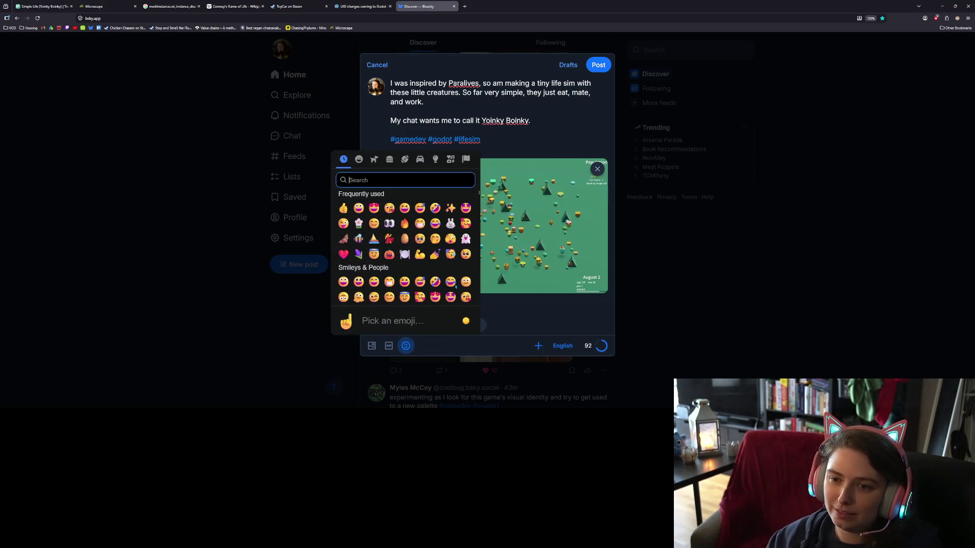
left_click(419, 208)
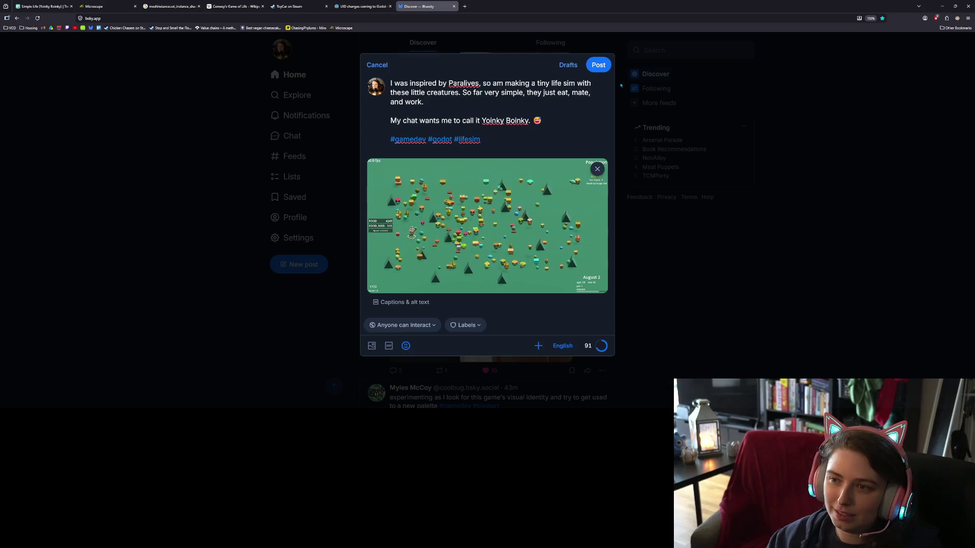
left_click(596, 66)
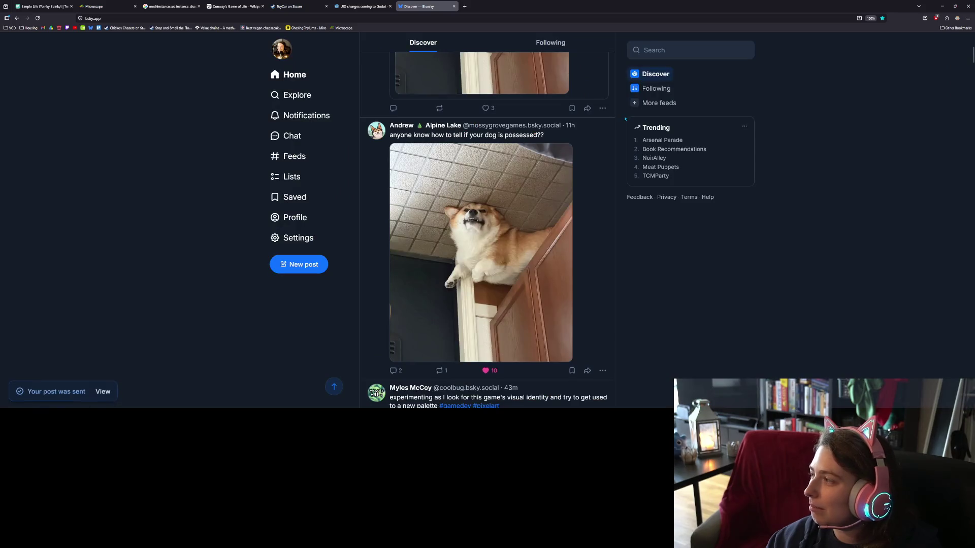
- Open the published post from your profile, select its link, then close the tab and minimize the browser
left_click(315, 218)
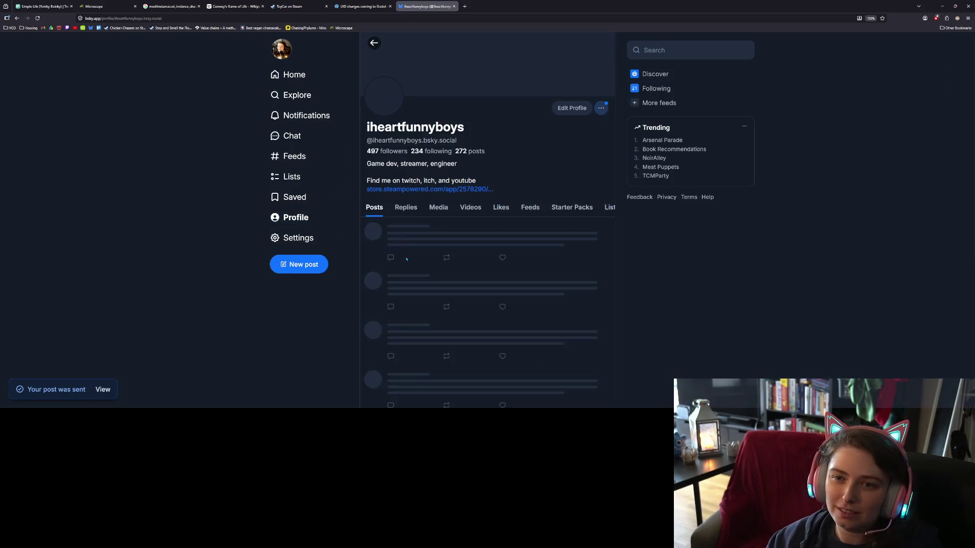
left_click(576, 319)
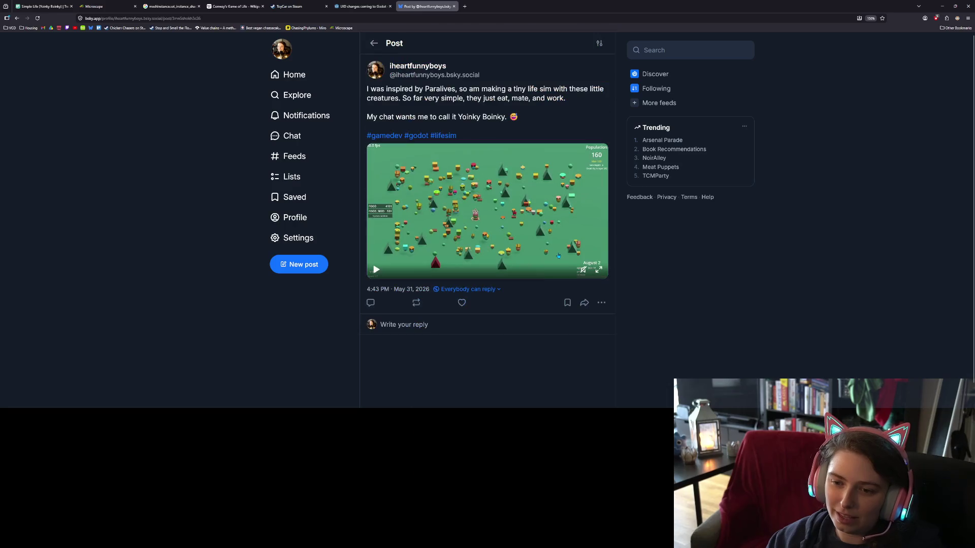
left_click(422, 17)
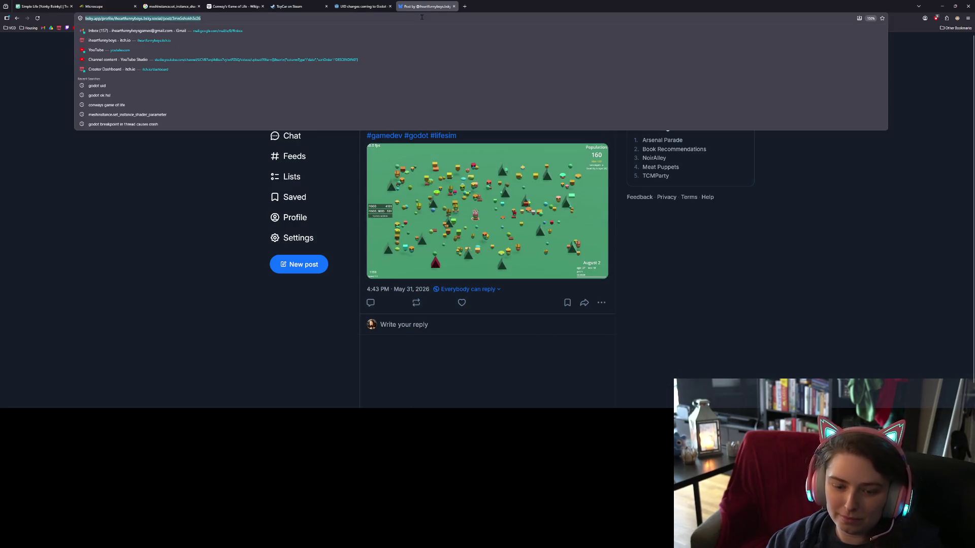
left_click(797, 303)
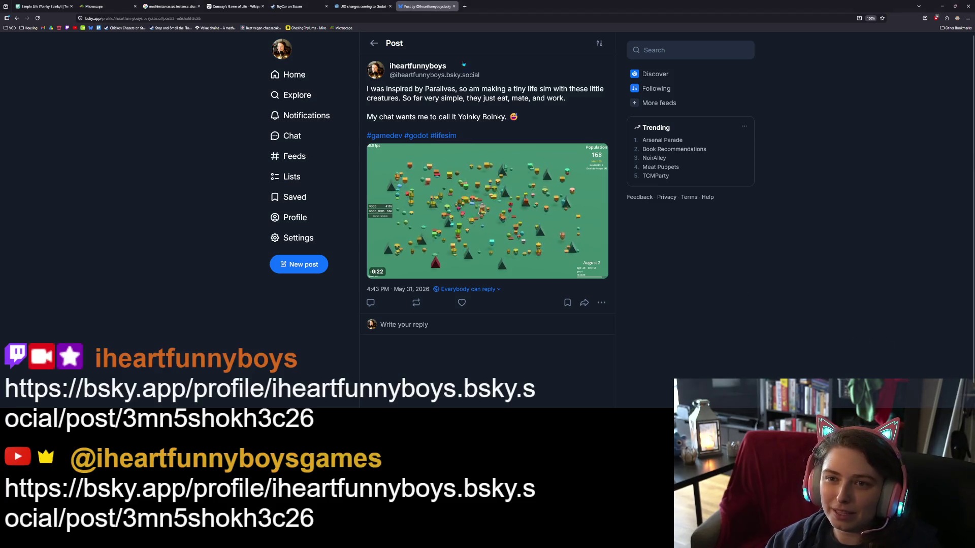
left_click(454, 6)
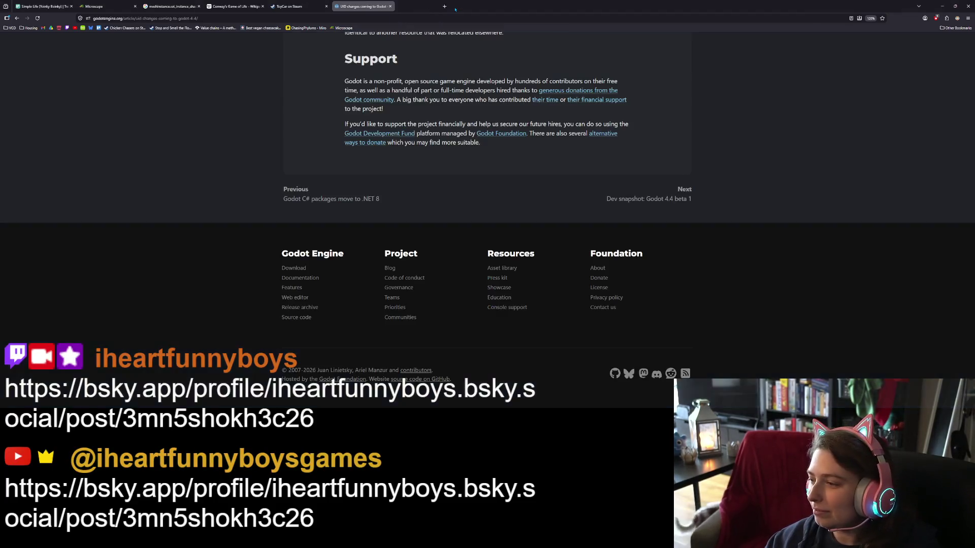
left_click(942, 6)
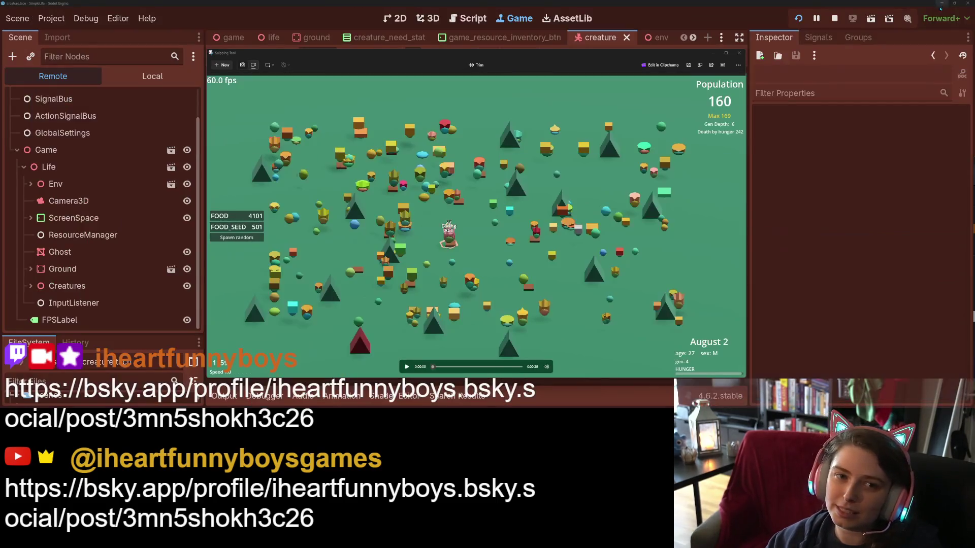
- Dismiss the screen clip, run the game at 4x, 2x and normal speed, then switch to GitHub Desktop
left_click(737, 53)
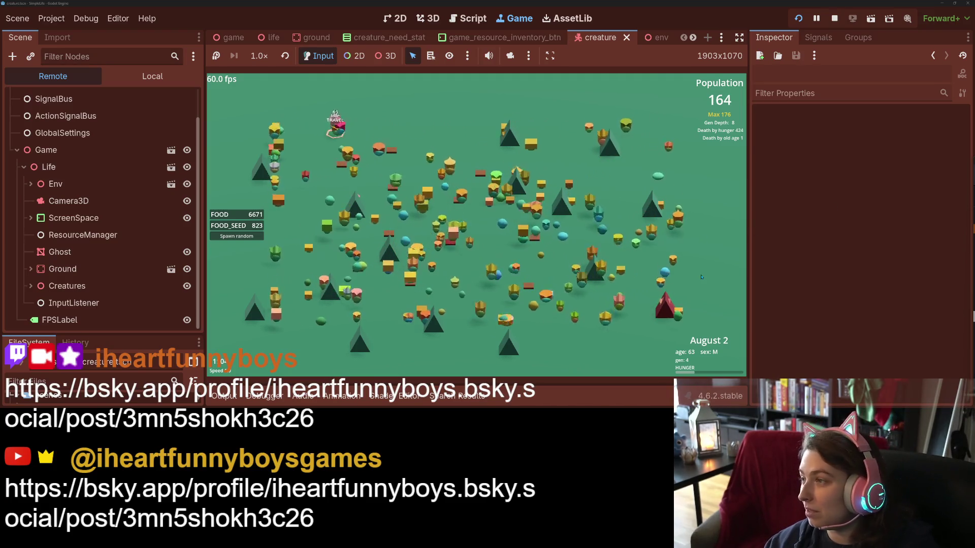
left_click(693, 275)
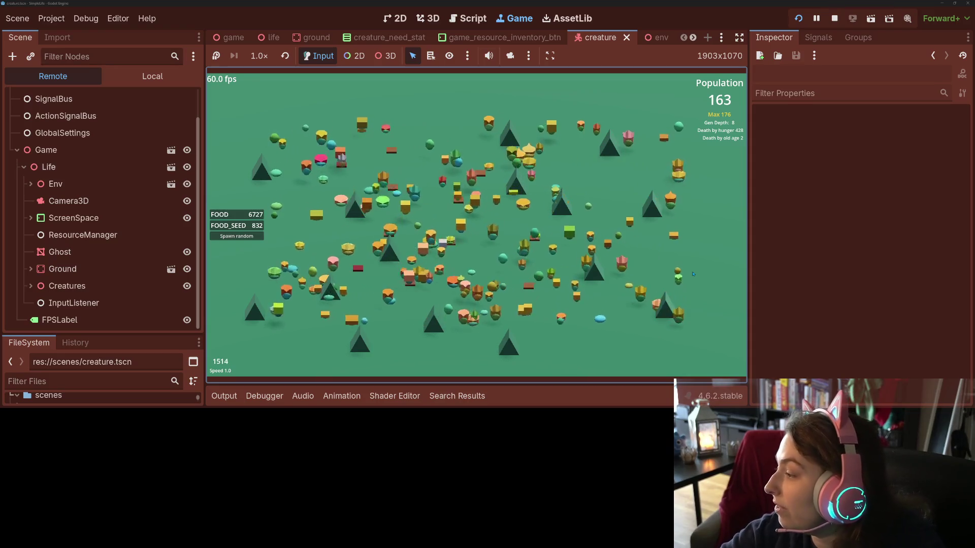
key("4")
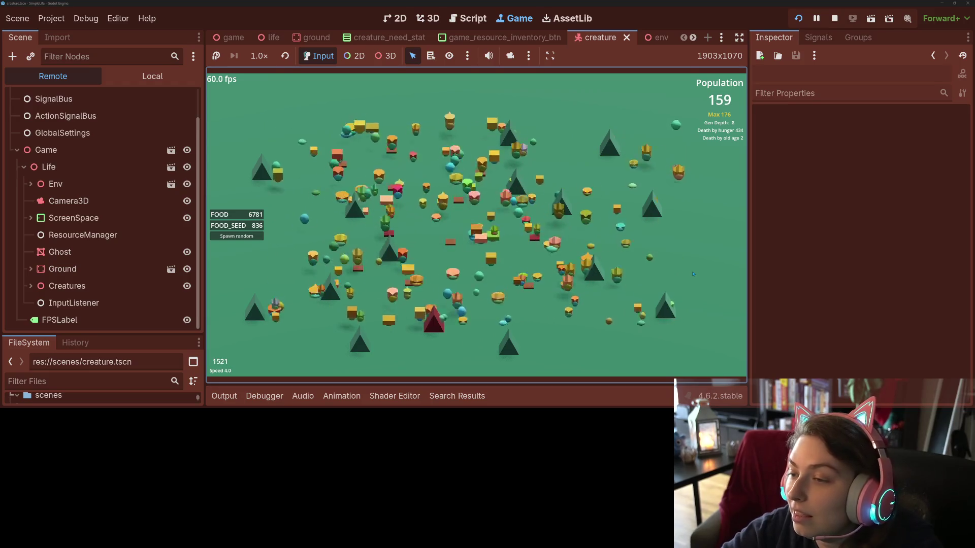
key("2")
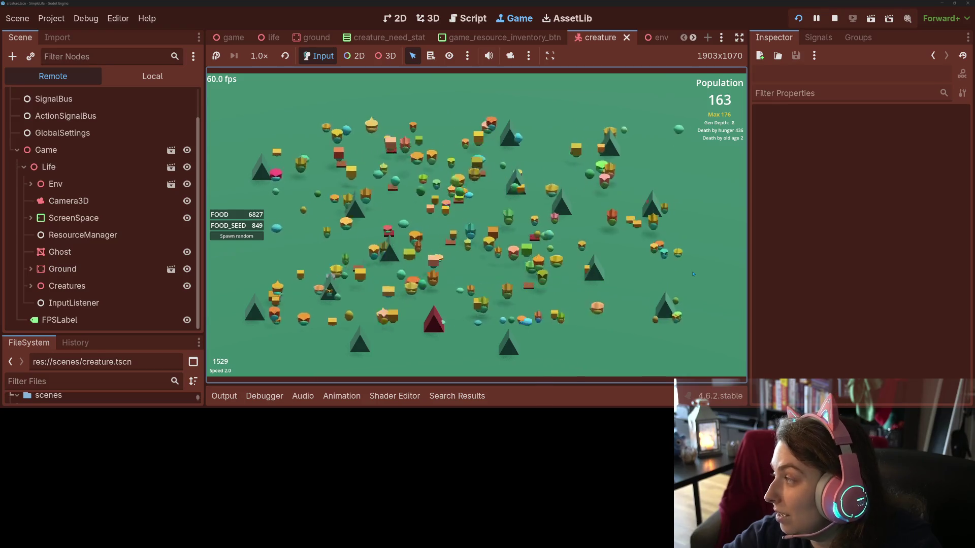
key("4")
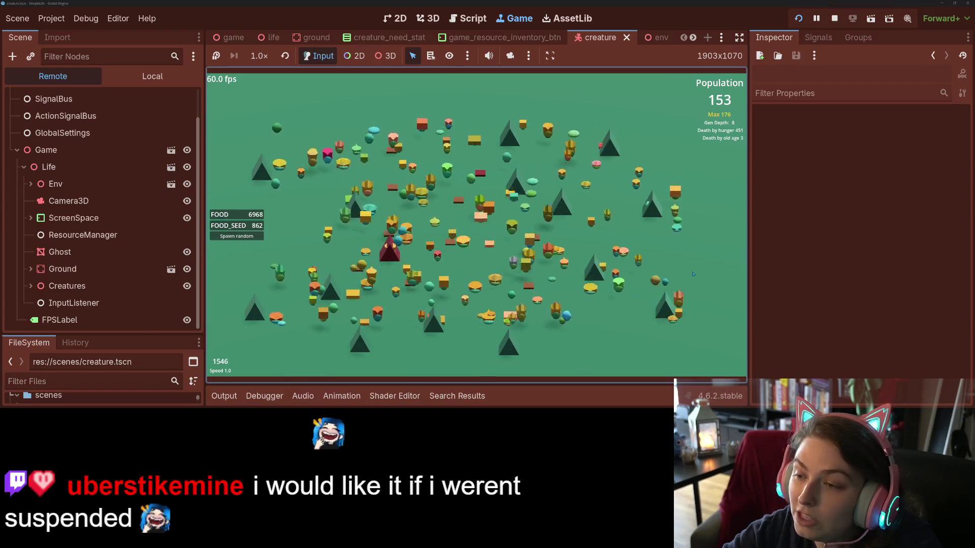
key("1")
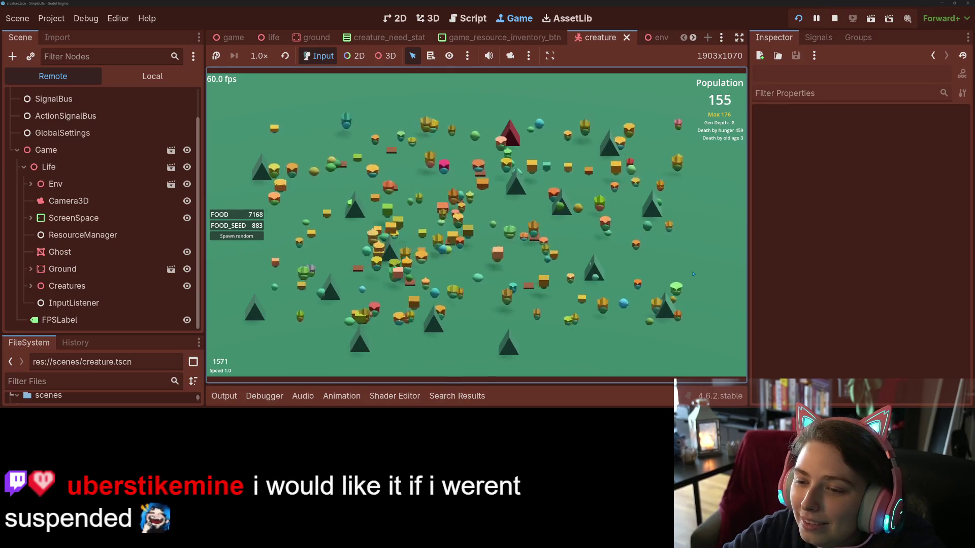
key("1")
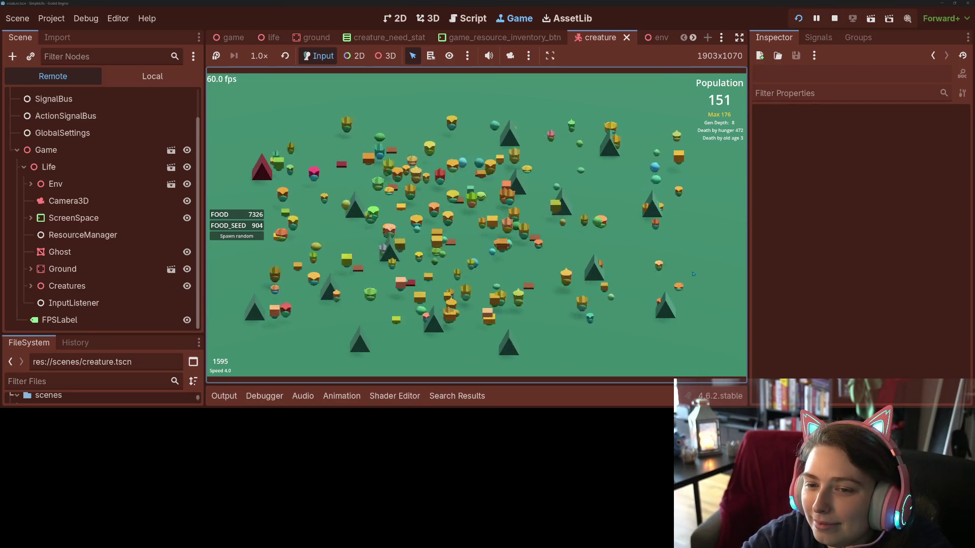
mouse_move(283, 195)
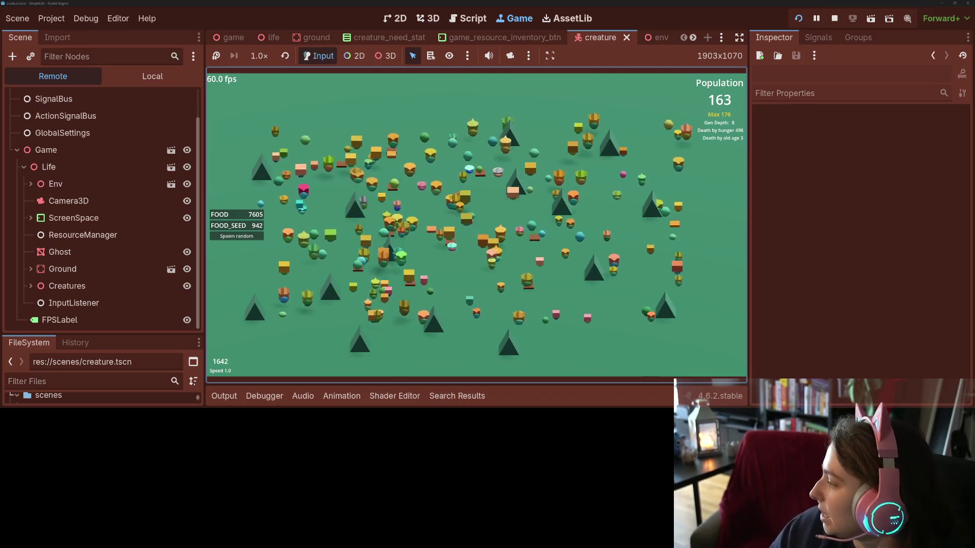
key("alt+Tab")
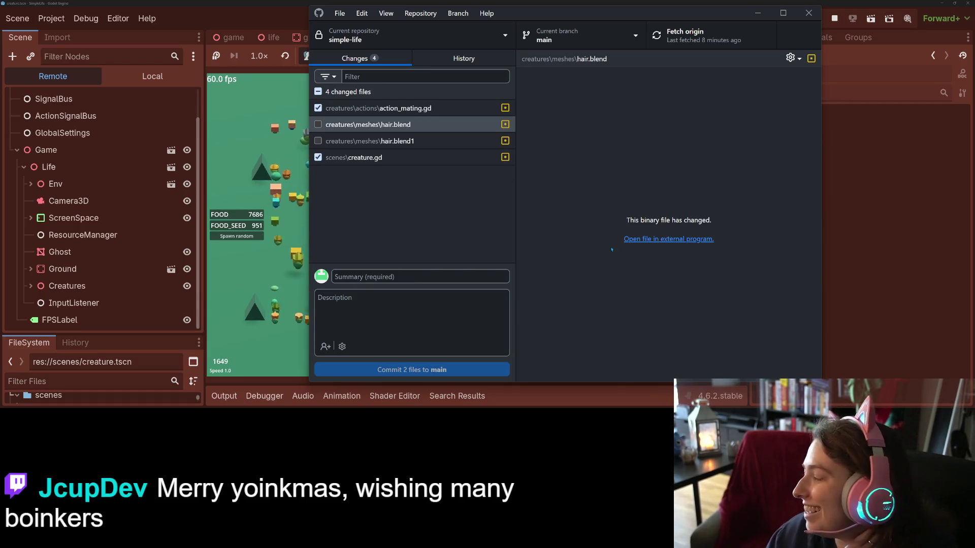
- Review the action_mating.gd and creature.gd diffs in GitHub Desktop, then go back to Godot
left_click(378, 108)
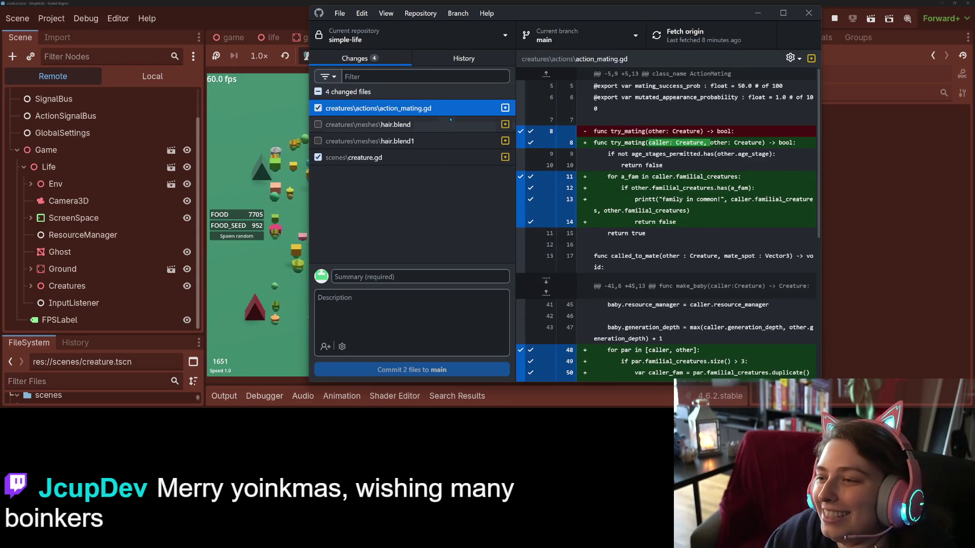
scroll(638, 274, "down", 5)
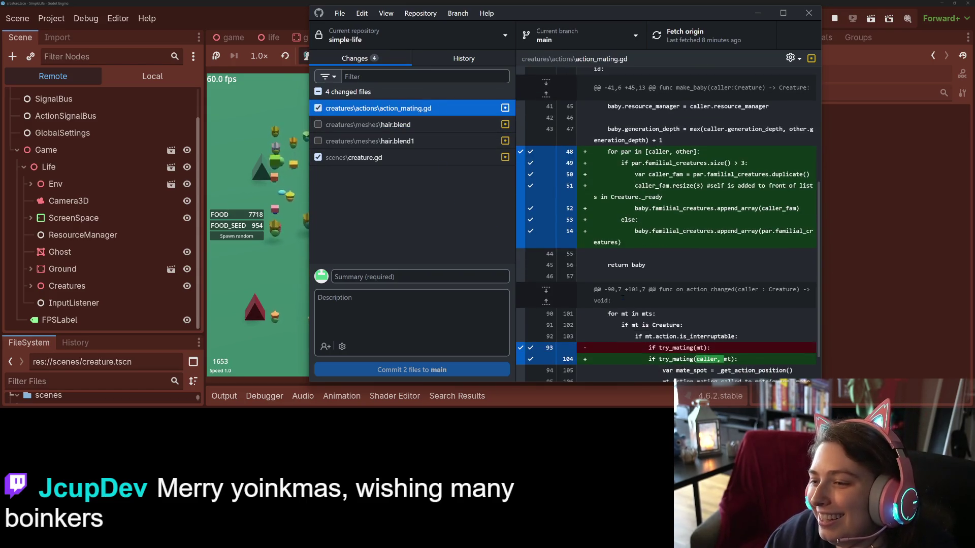
scroll(622, 299, "up", 5)
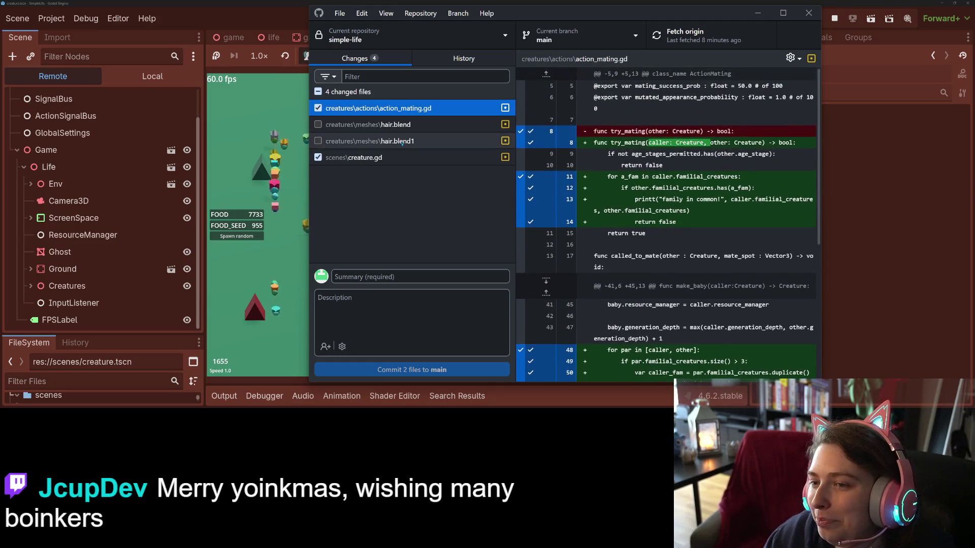
left_click(393, 158)
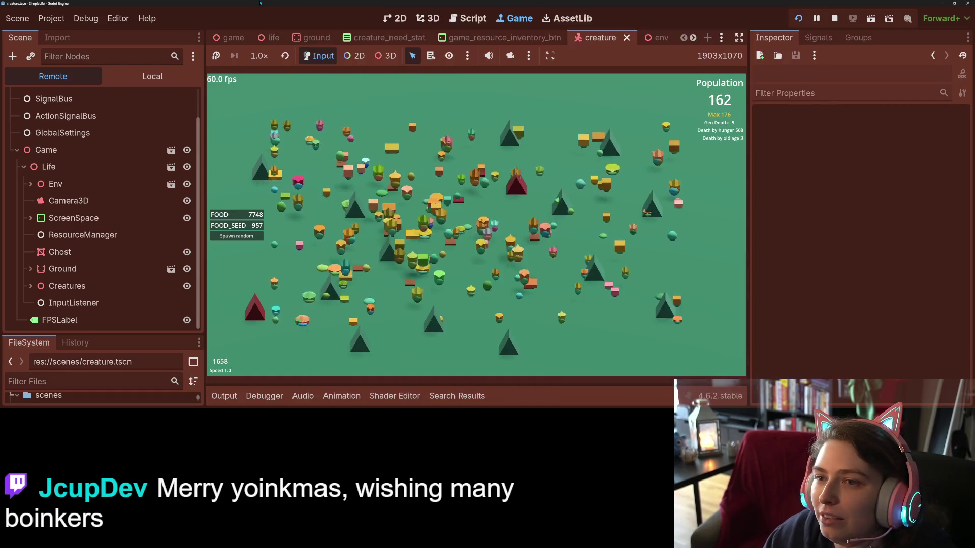
left_click(831, 84)
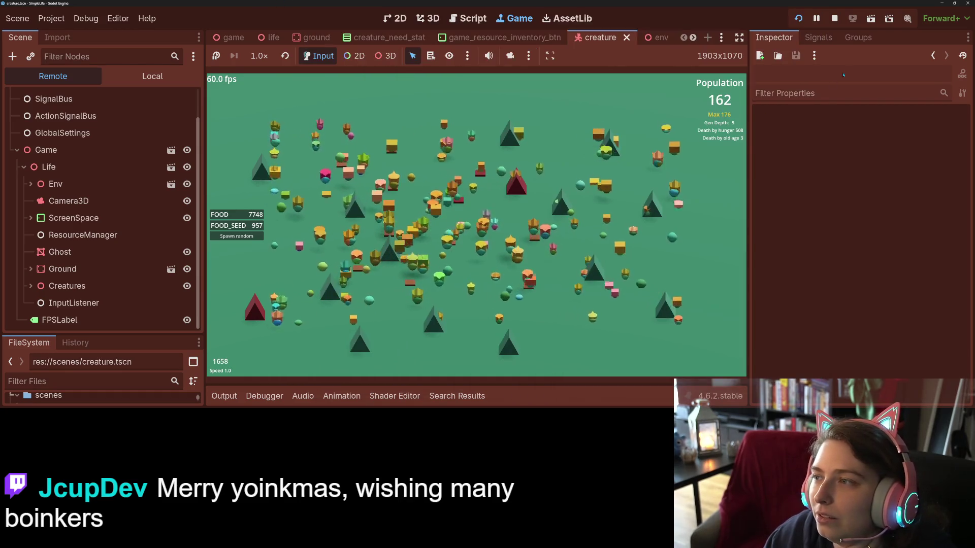
- Open action_mating.gd in the Script workspace
left_click(467, 19)
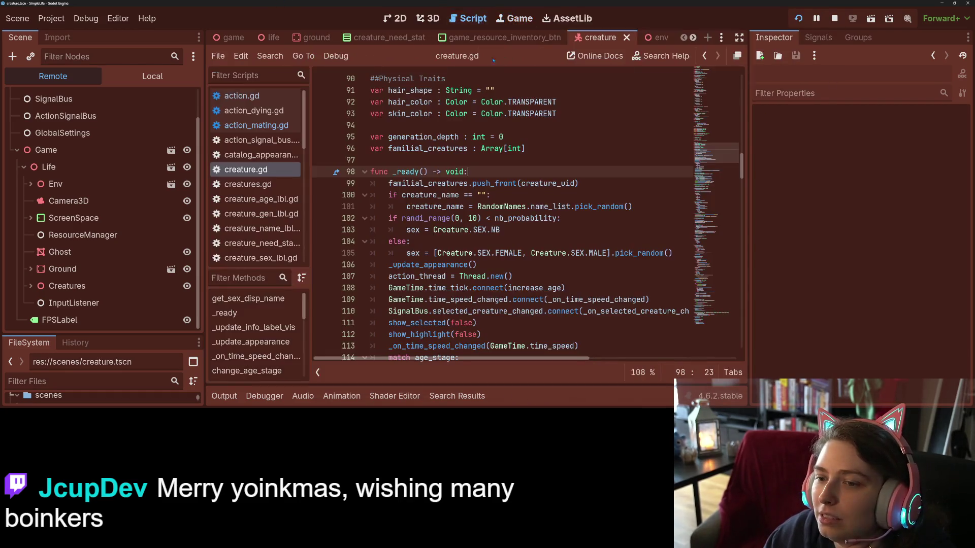
left_click(256, 126)
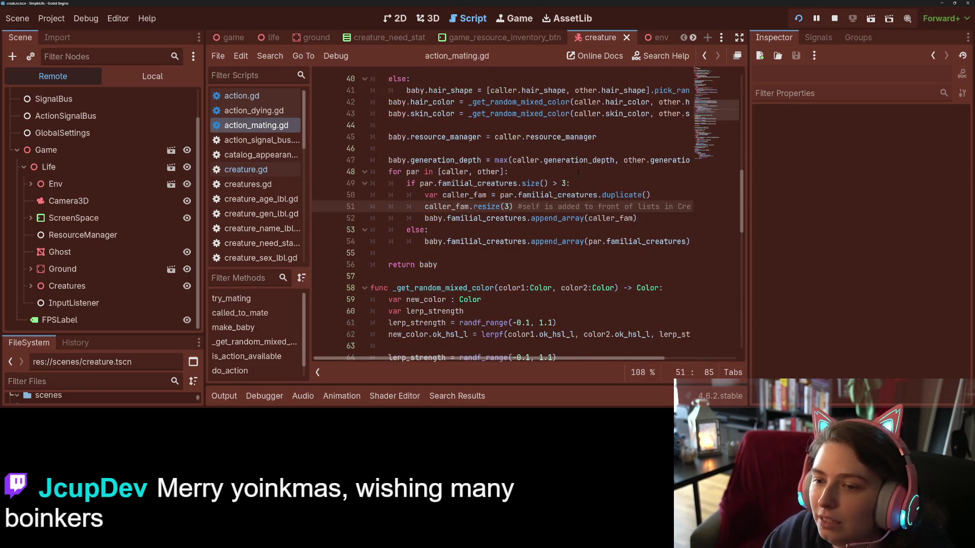
left_click(568, 231)
- Delete the "family in common!" debug print from try_mating and save the script
scroll(508, 214, "up", 10)
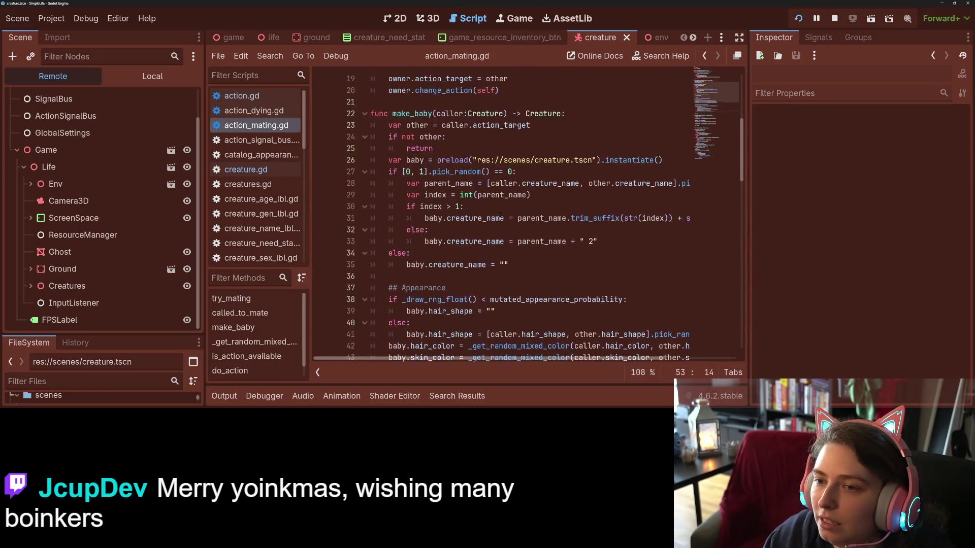
scroll(508, 213, "up", 1)
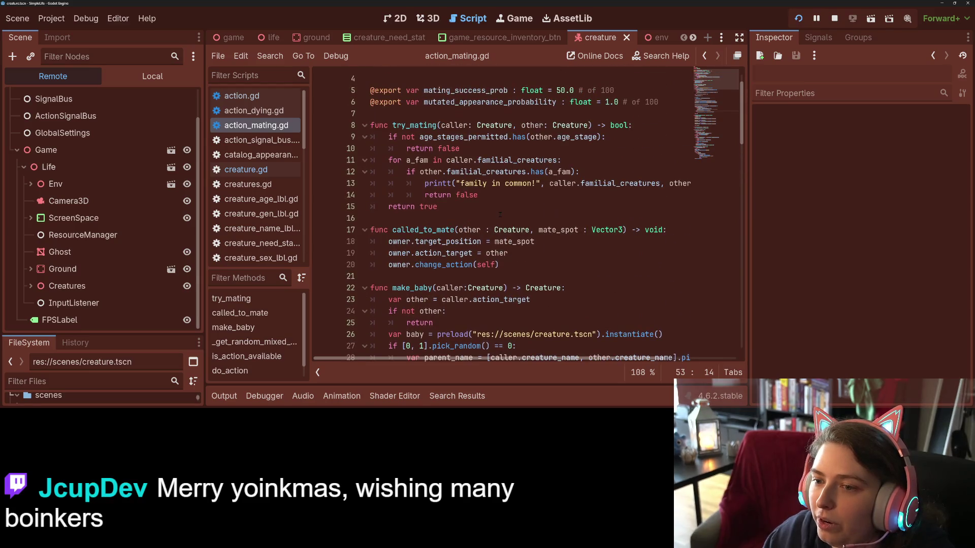
left_click_drag(425, 183, 425, 195)
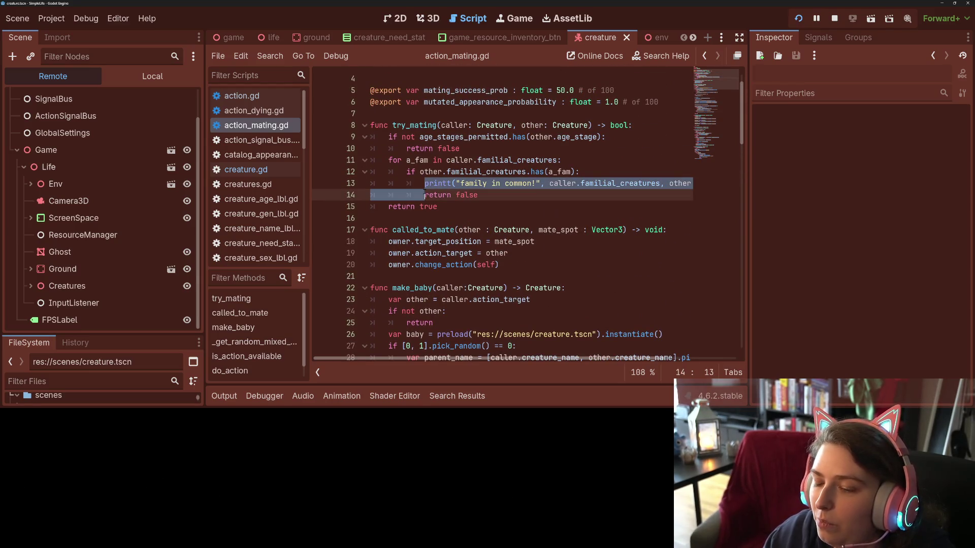
key("Delete")
key("ctrl+s")
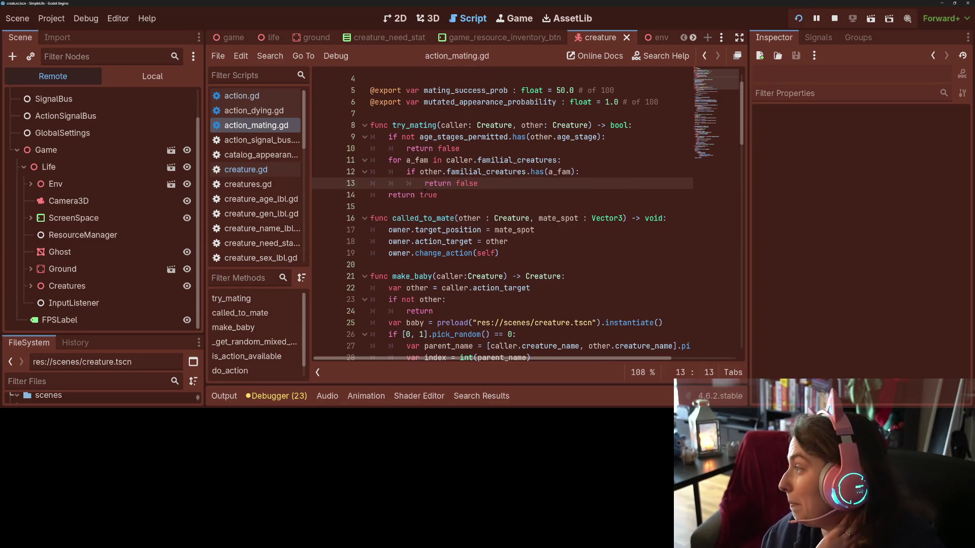
- Stop the game and commit the two changed script files to main with a summary
left_click(835, 18)
key("alt+Tab")
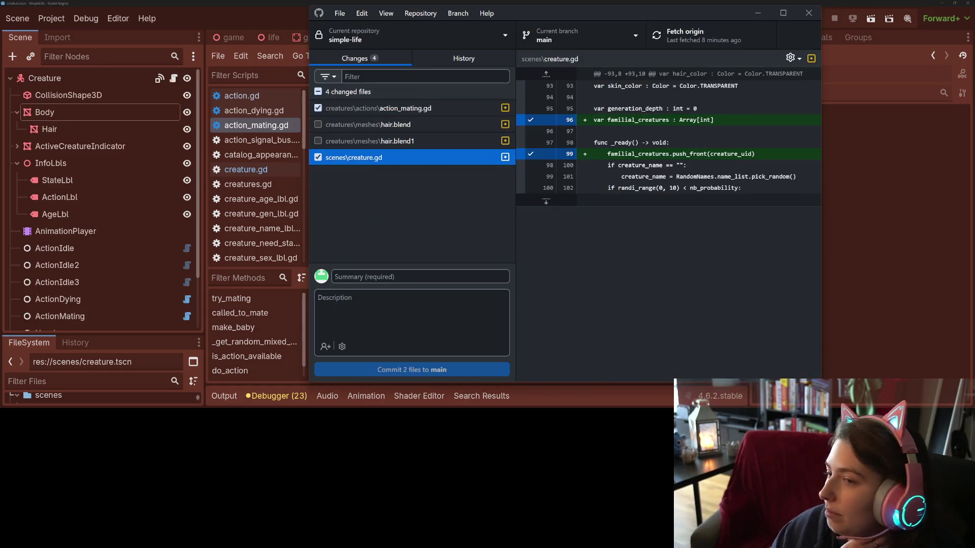
left_click(464, 277)
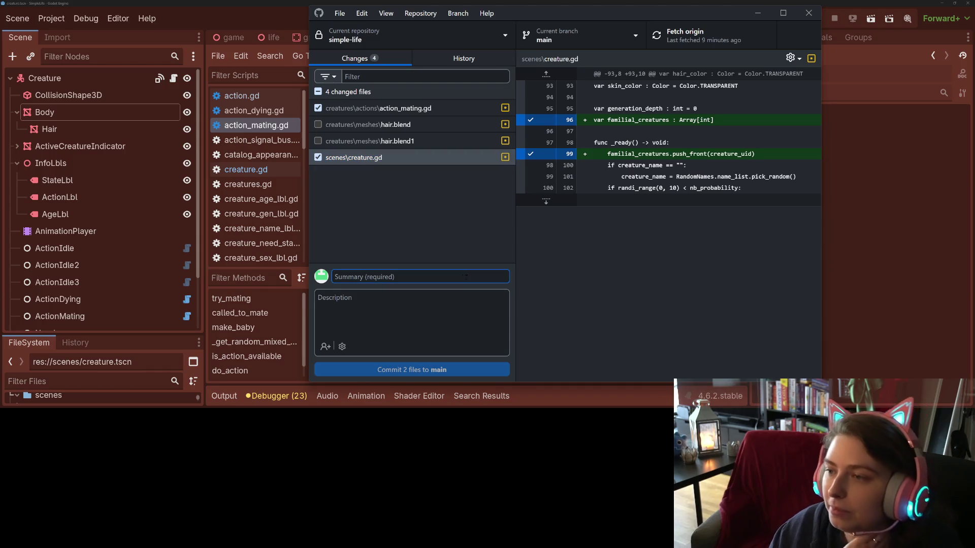
type("a")
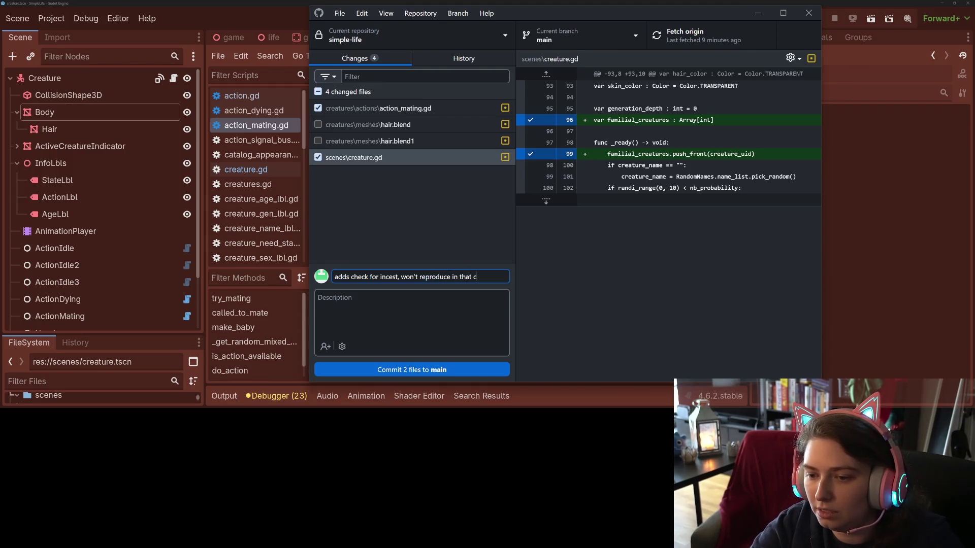
left_click(482, 373)
- Push the commit to origin and relaunch the game in Godot
left_click(724, 39)
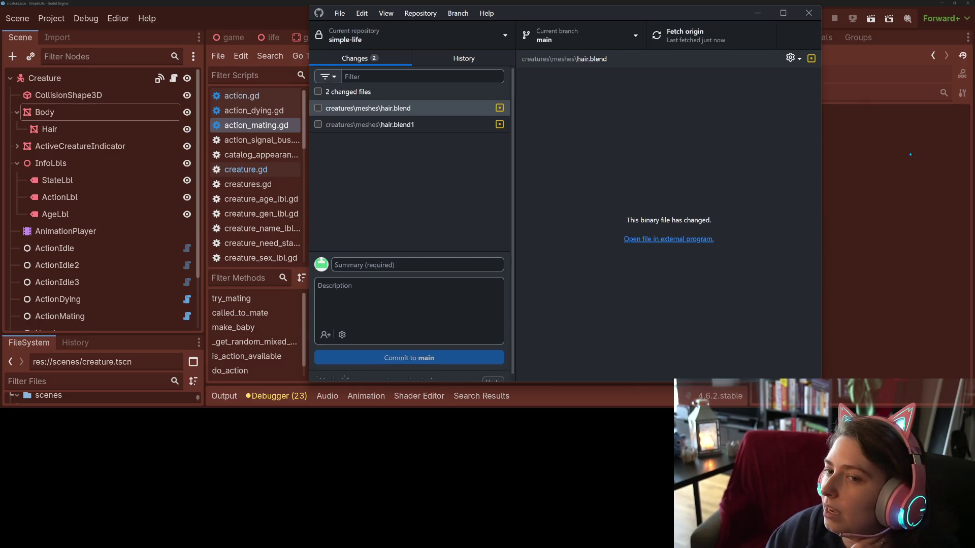
left_click(841, 54)
left_click(799, 19)
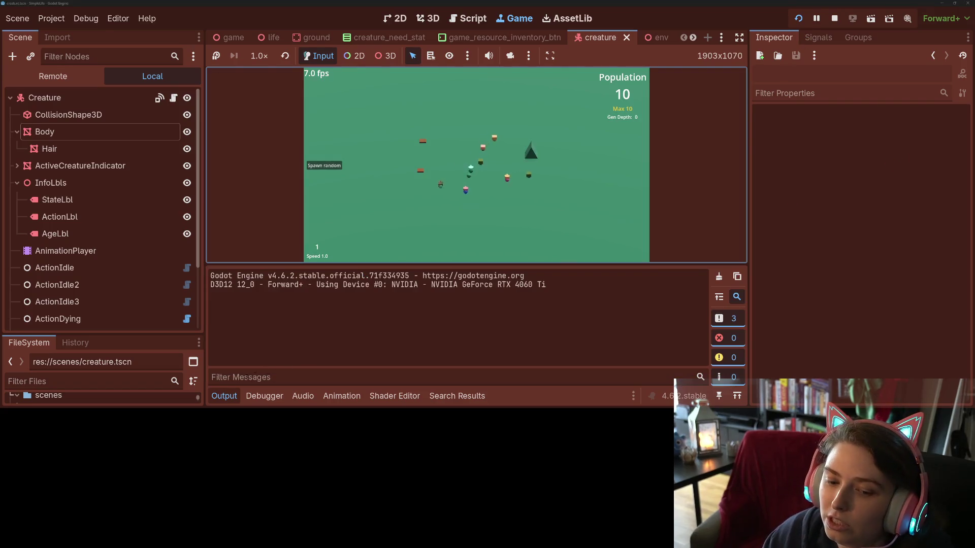
- Collapse the Output panel to enlarge the game view and set simulation speed to 4.0
left_click(224, 396)
key("4")
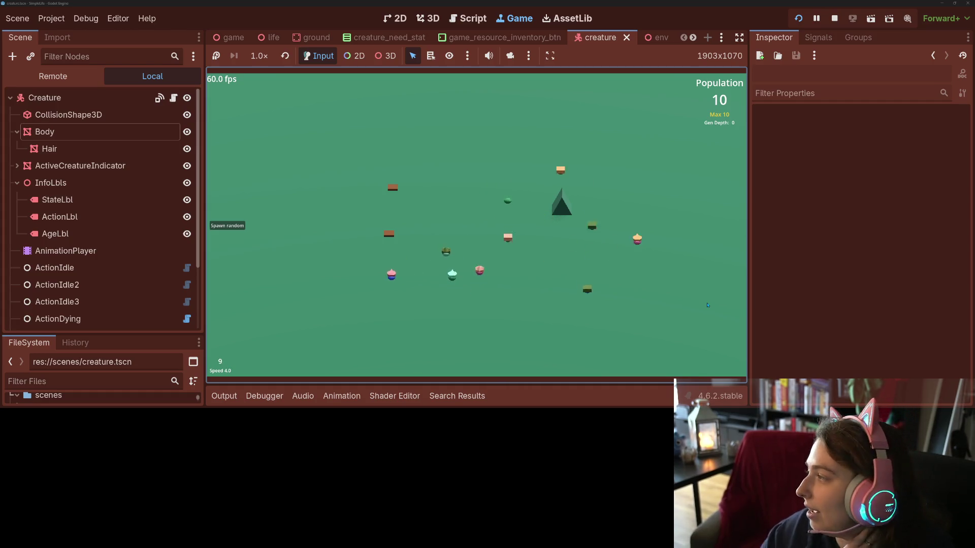